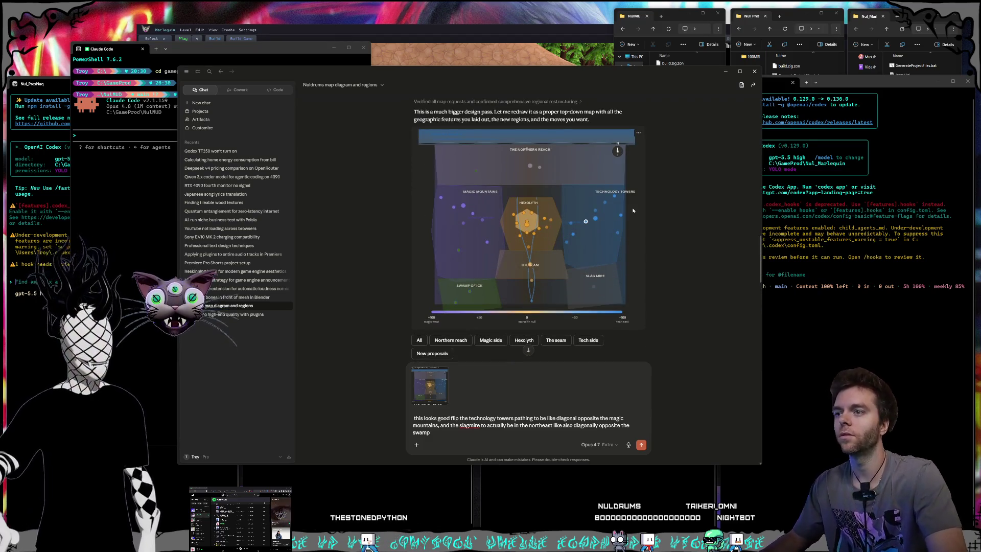
Add to the draft: remove the clubhouse as a POI, placing it in the Technology Towers general area
scroll(605, 204, "down", 15)
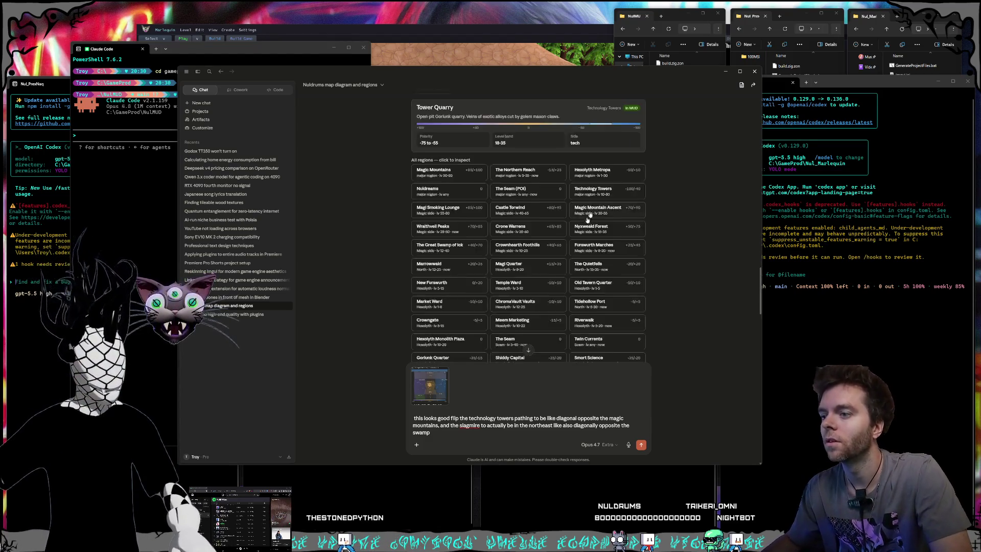
scroll(529, 349, "down", 10)
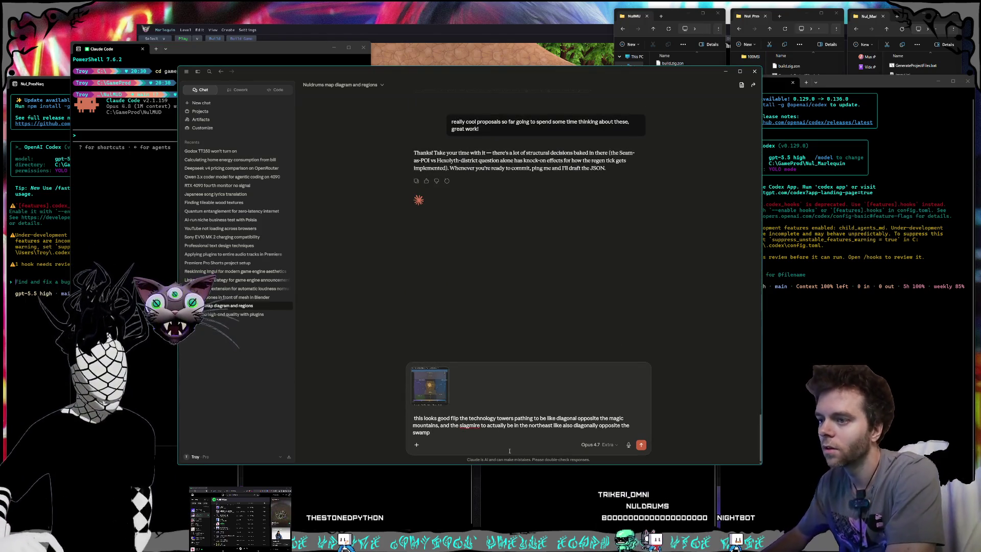
scroll(513, 276, "up", 15)
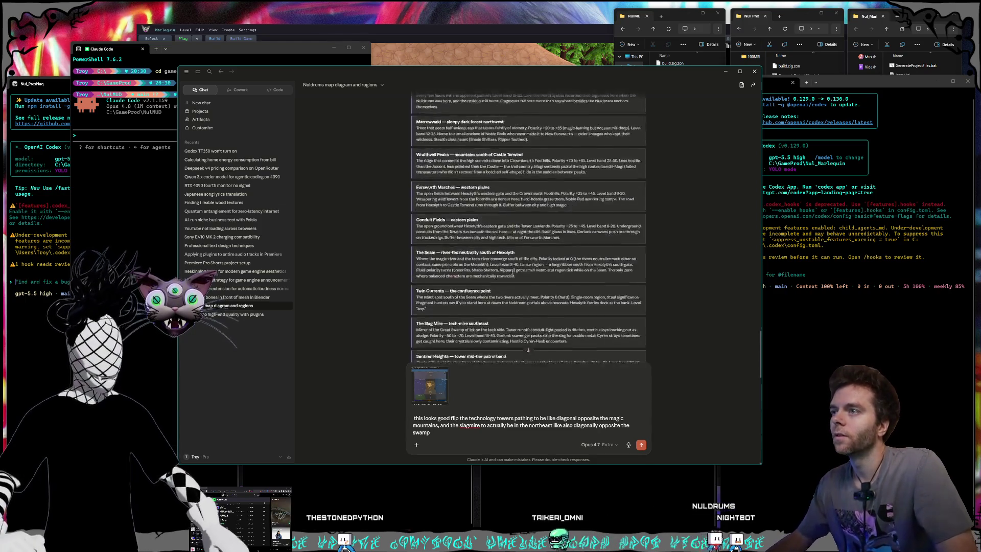
scroll(513, 276, "up", 10)
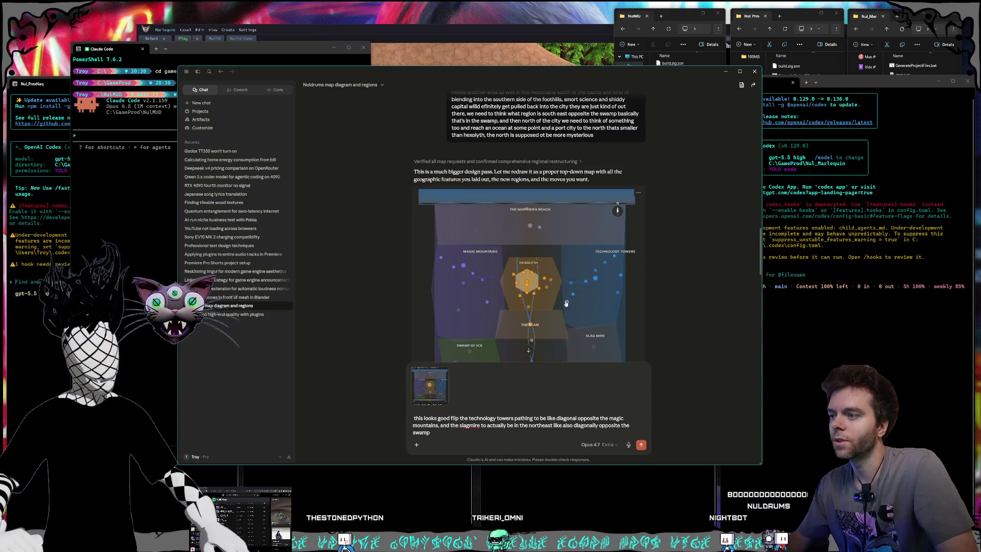
scroll(567, 303, "down", 3)
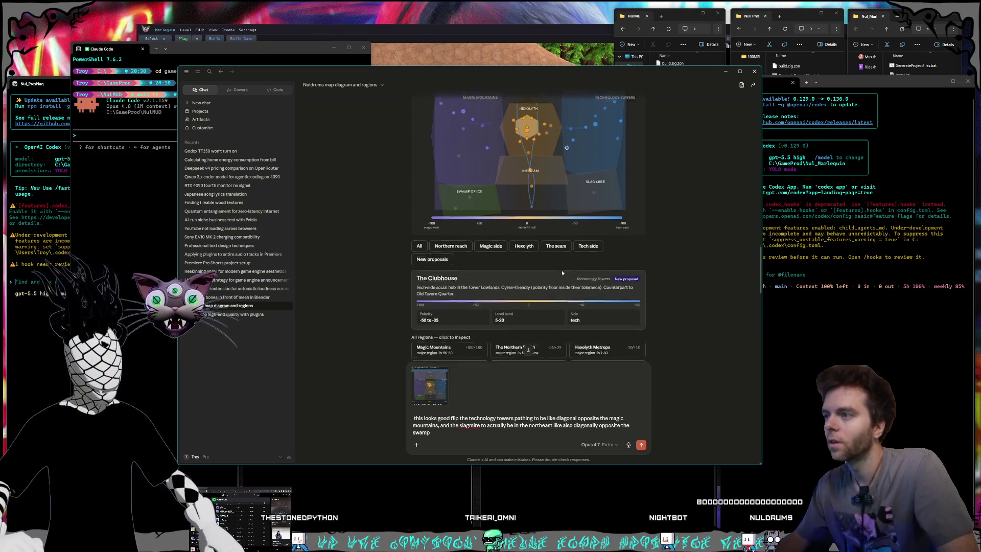
type(", rem")
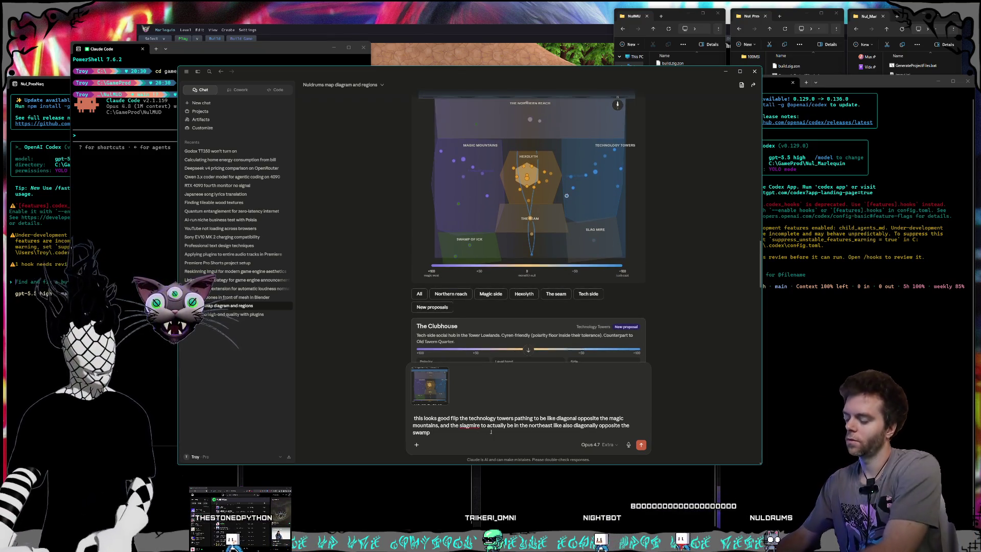
type("ove clubhouse as a poi that should be a r")
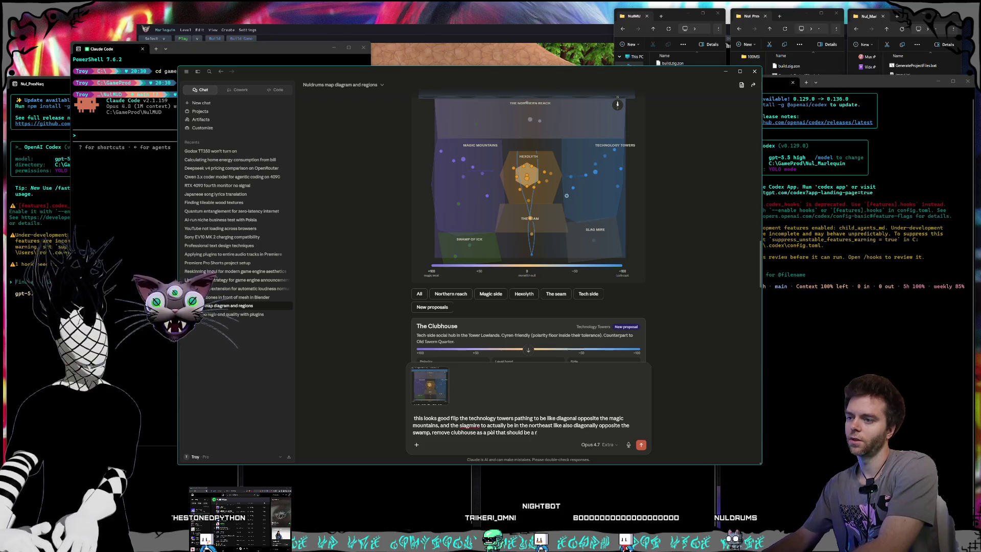
type("in the technology towers general area")
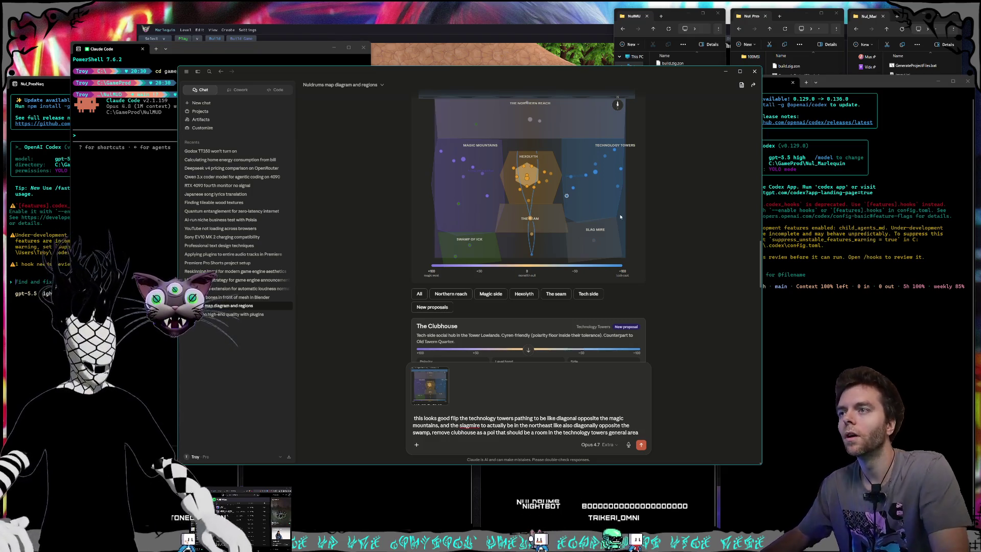
Check the Technology Towers, Tower Quarry, Conduit Fields and Tower Lowlands map regions while continuing the draft
left_click(595, 172)
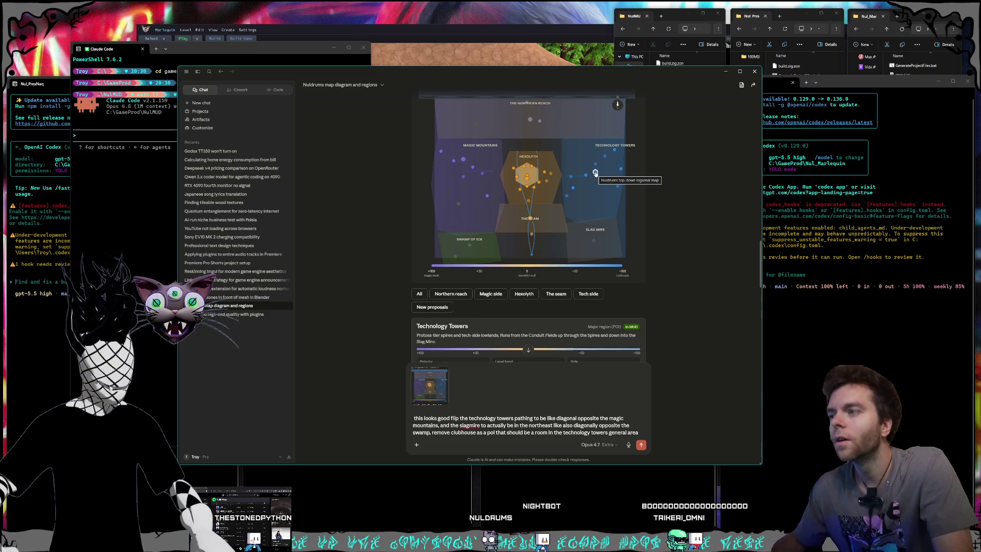
left_click(586, 176)
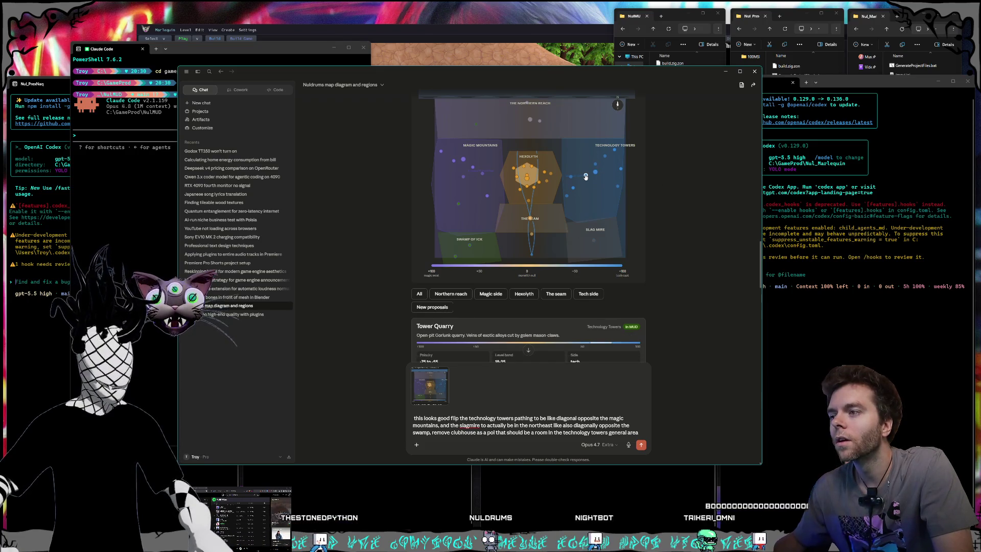
left_click(571, 176)
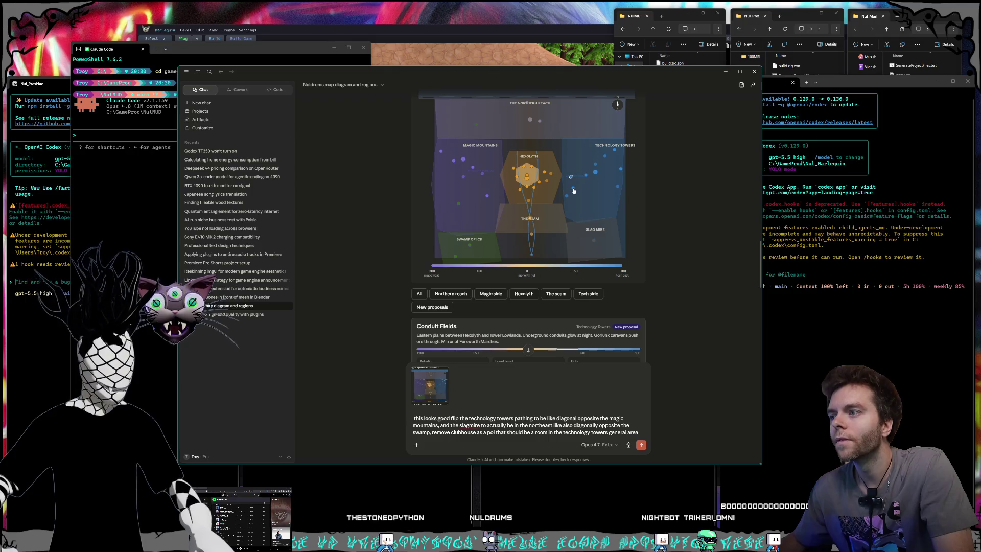
left_click(573, 189)
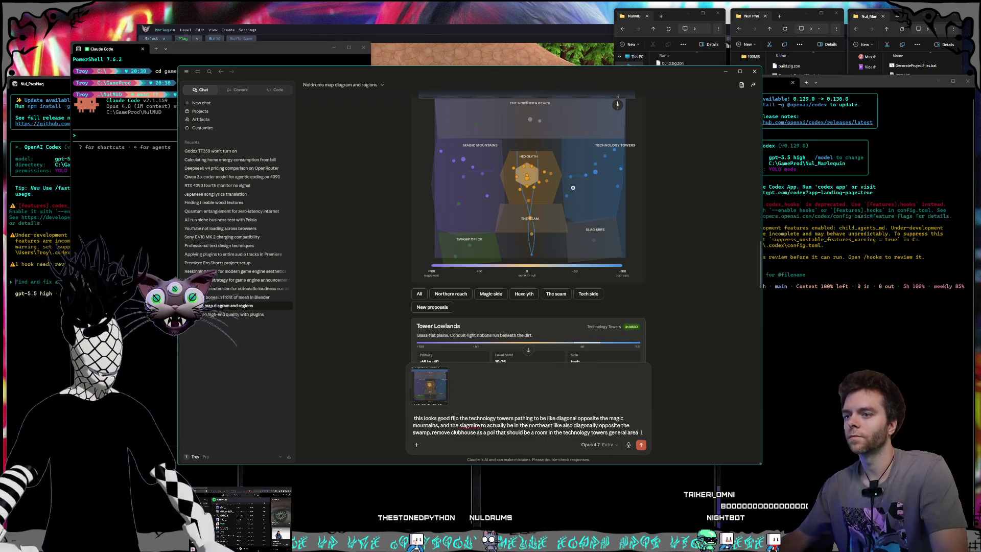
type(".c mountain")
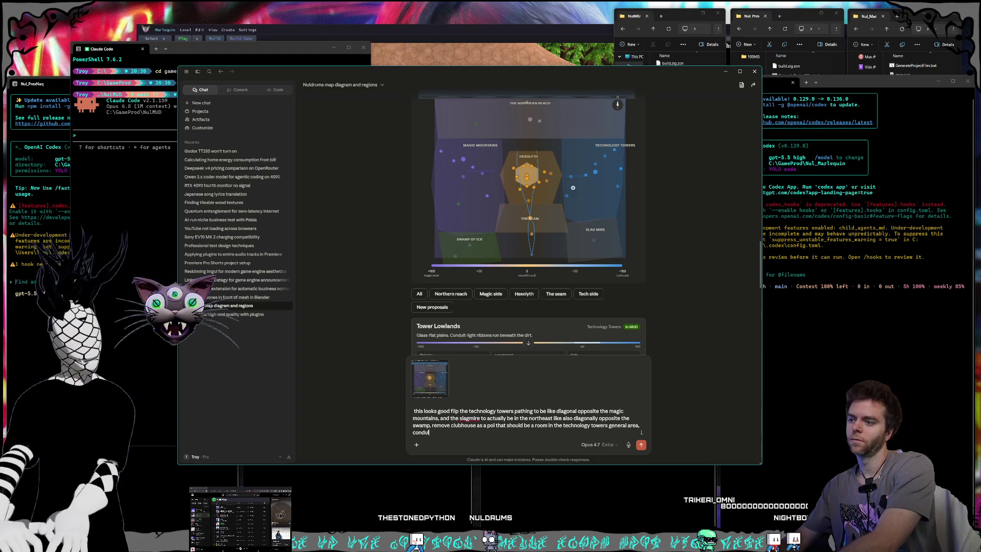
type("s, and t")
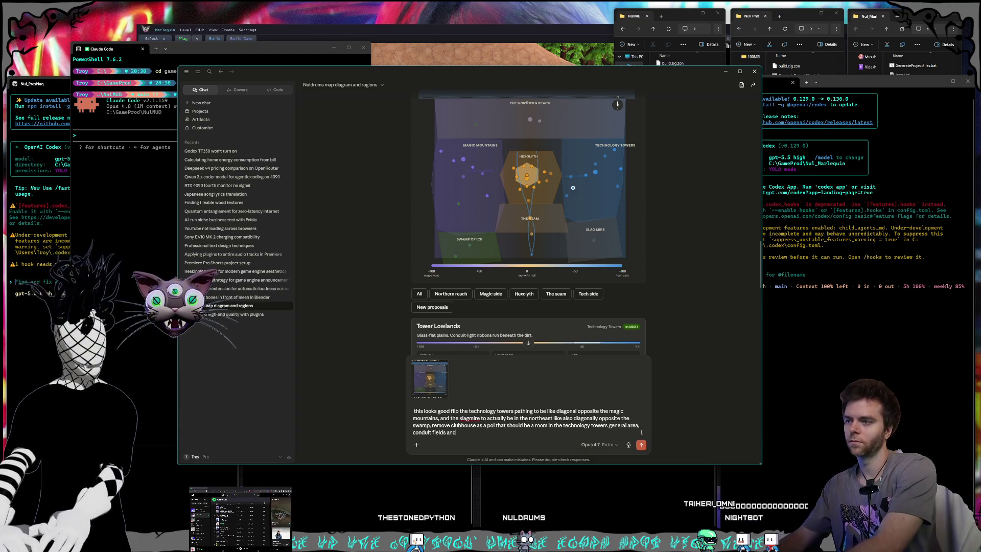
scroll(599, 196, "down", 1)
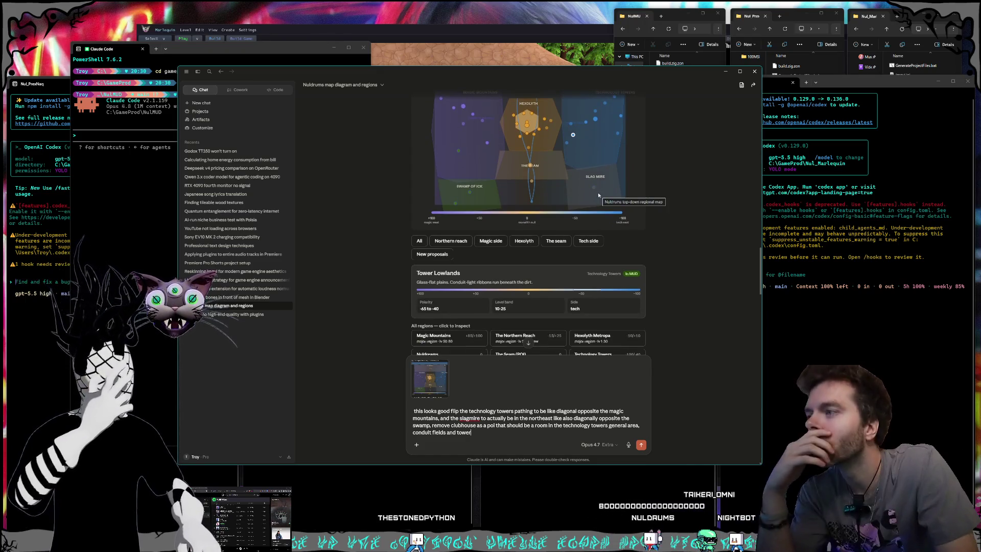
scroll(598, 192, "up", 1)
left_click(570, 176)
scroll(571, 188, "down", 1)
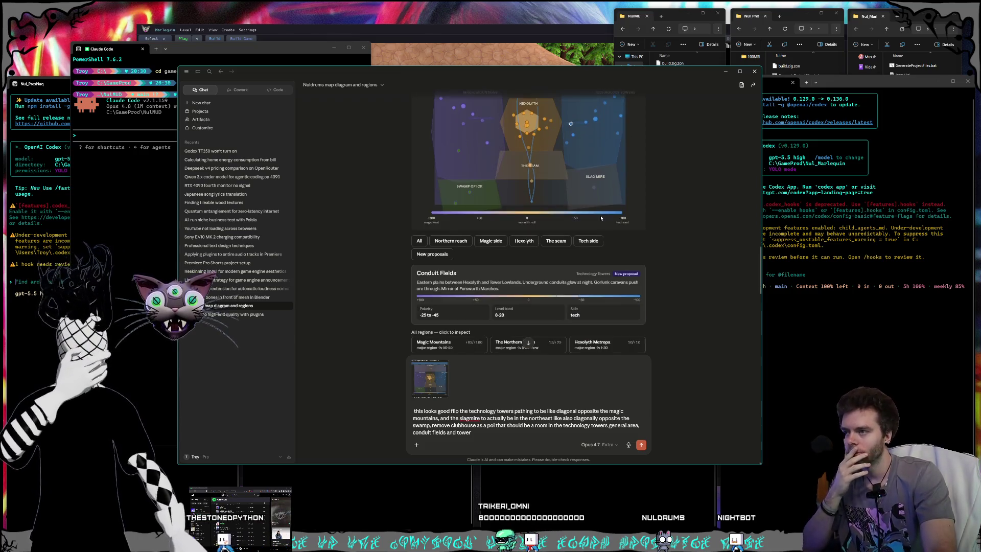
scroll(600, 220, "up", 2)
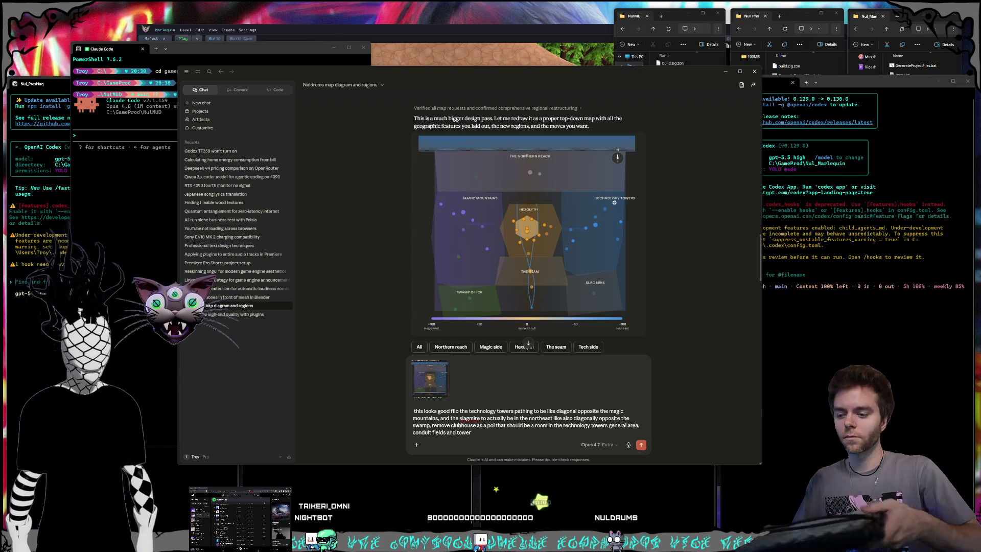
scroll(549, 290, "down", 20)
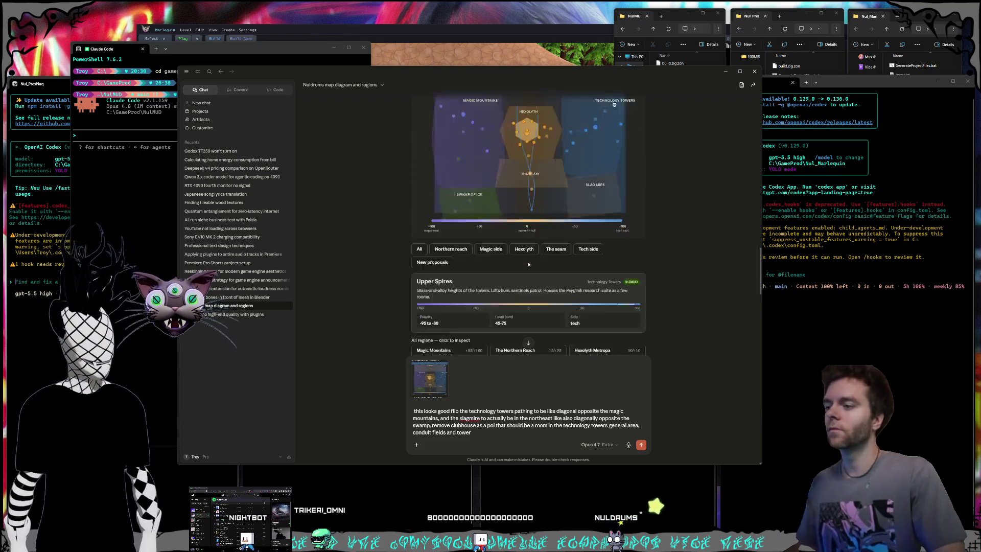
Review The Clubhouse, Tower Lowlands and Conduit Fields cards, then trim the unfinished ending after 'conduit fields'
scroll(567, 309, "up", 15)
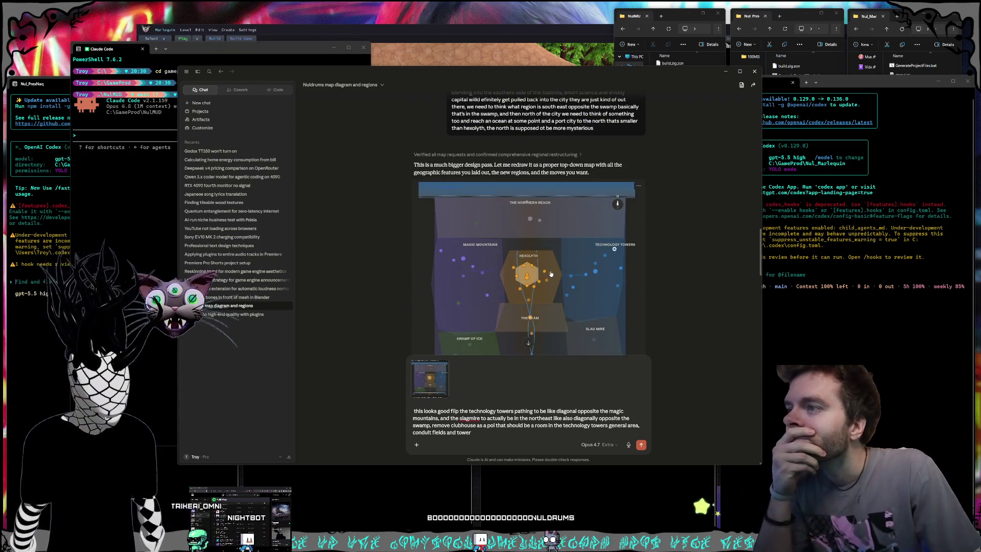
scroll(549, 284, "down", 3)
scroll(557, 275, "up", 1)
scroll(556, 286, "down", 1)
scroll(554, 294, "up", 1)
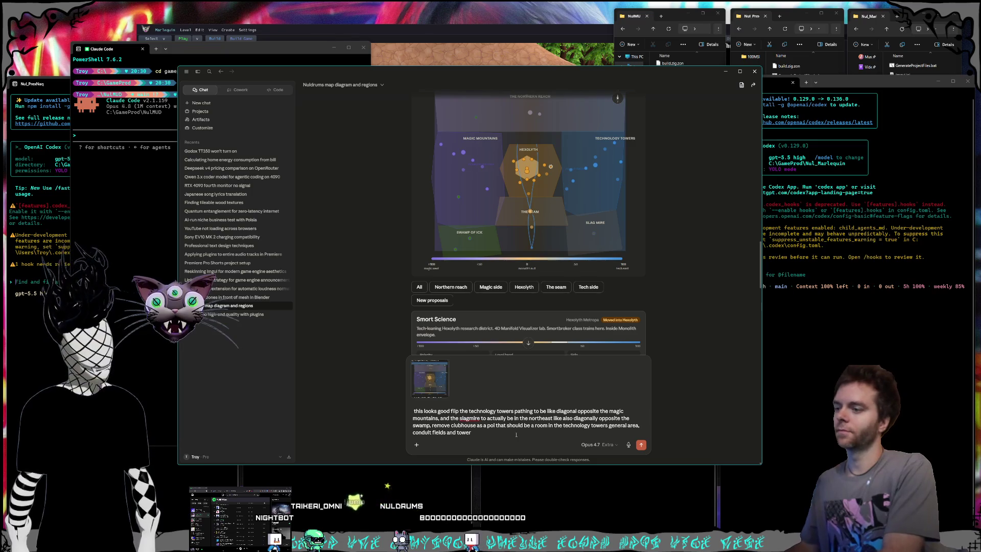
left_click(567, 190)
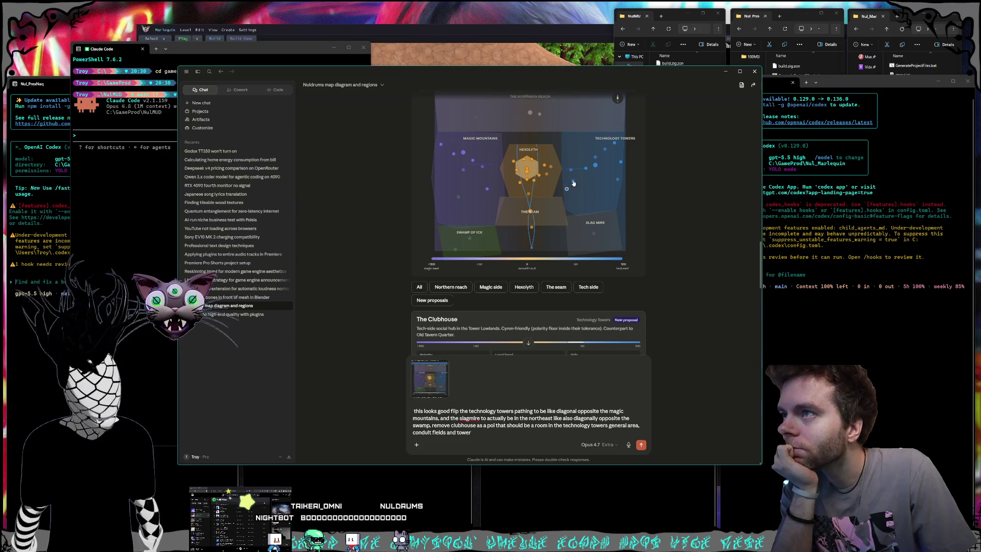
left_click(573, 180)
left_click(570, 170)
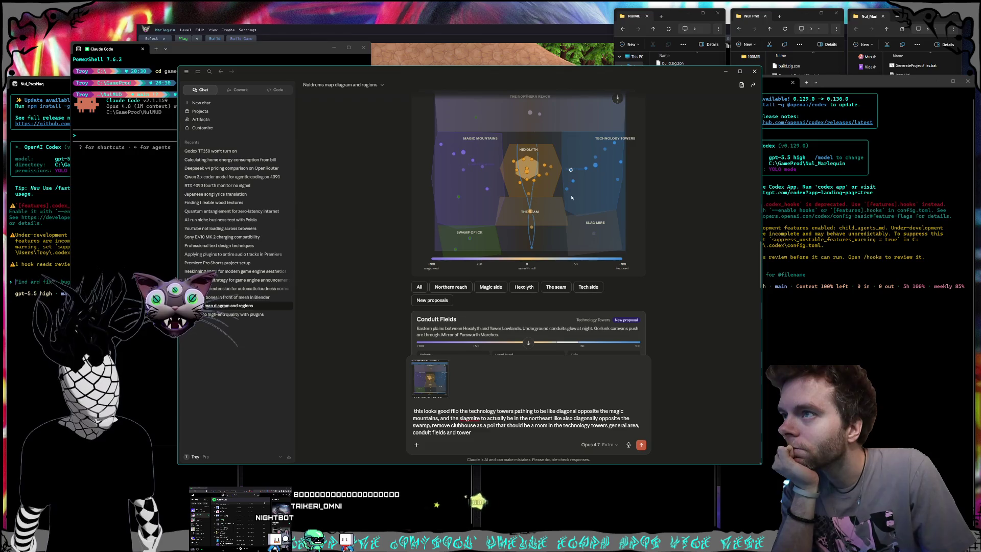
left_click(503, 437)
key("BackSpace")
key("BackSpace")
key("BackSpace")
key("BackSpace")
key("BackSpace")
key("BackSpace")
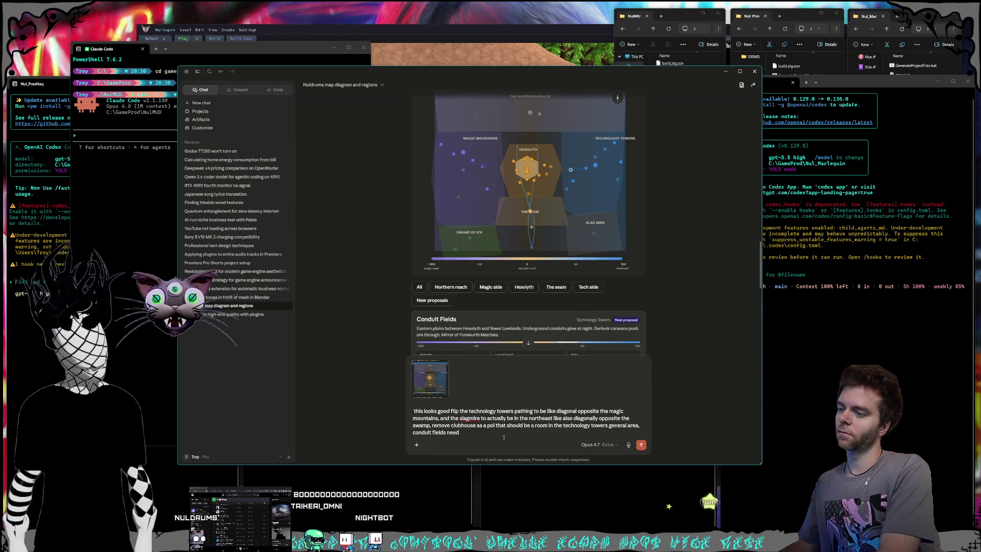
Add that Conduit Fields needs to be the area immediately up against Hexolyth
type("are")
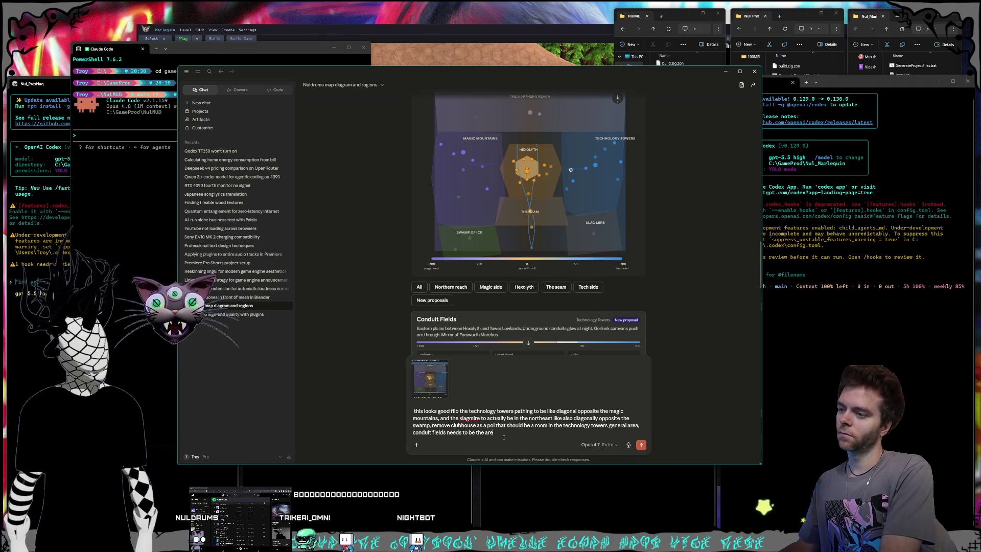
type("a to immediately")
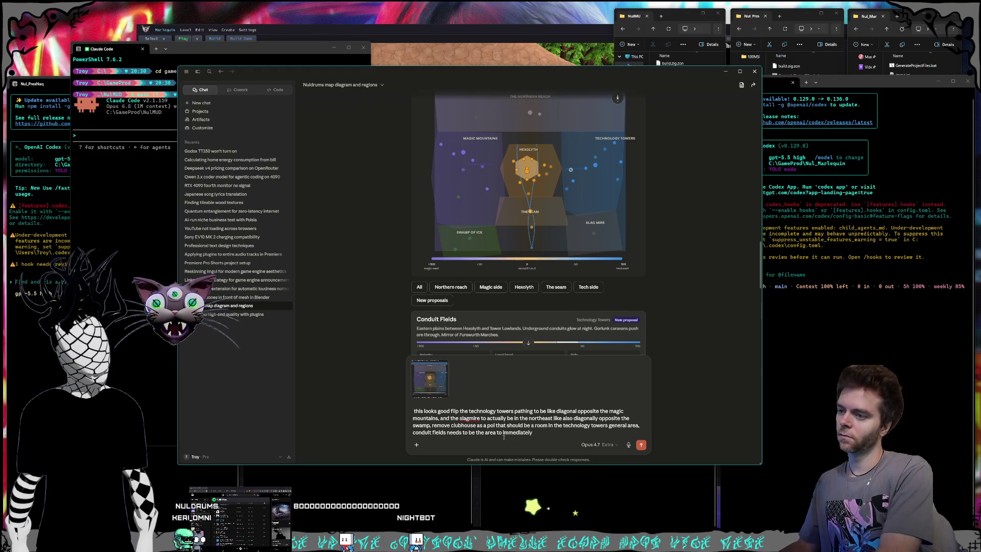
type(" up aga")
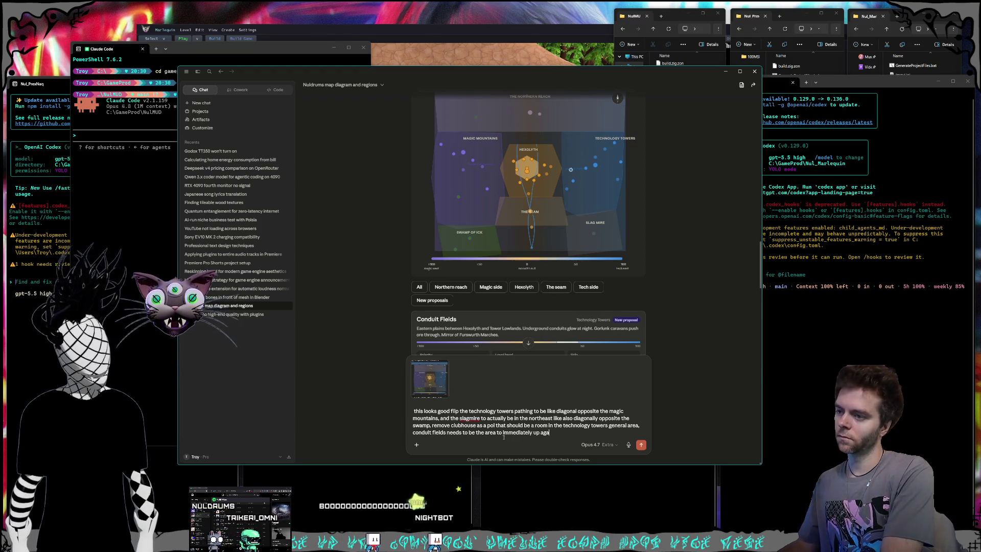
type("inst hexolyth")
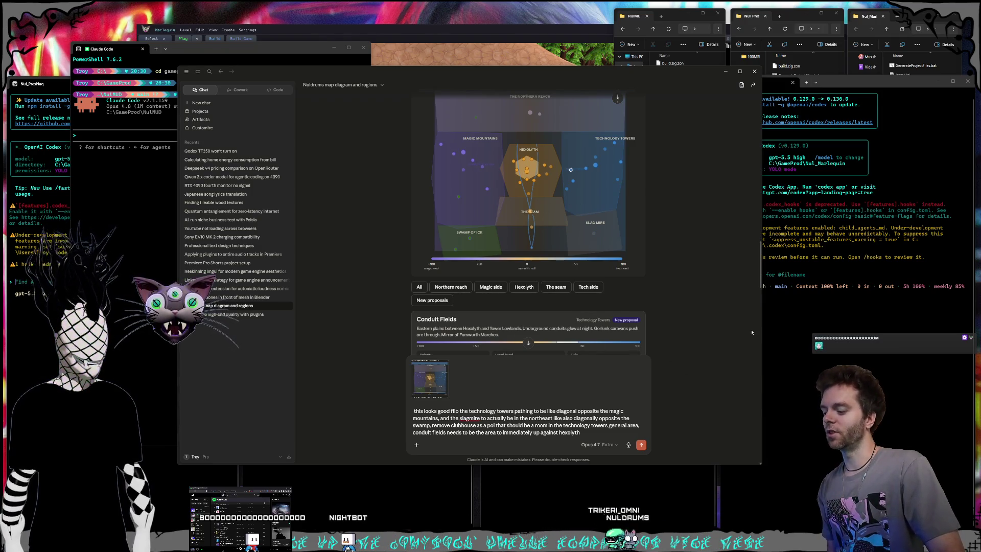
left_click(714, 235)
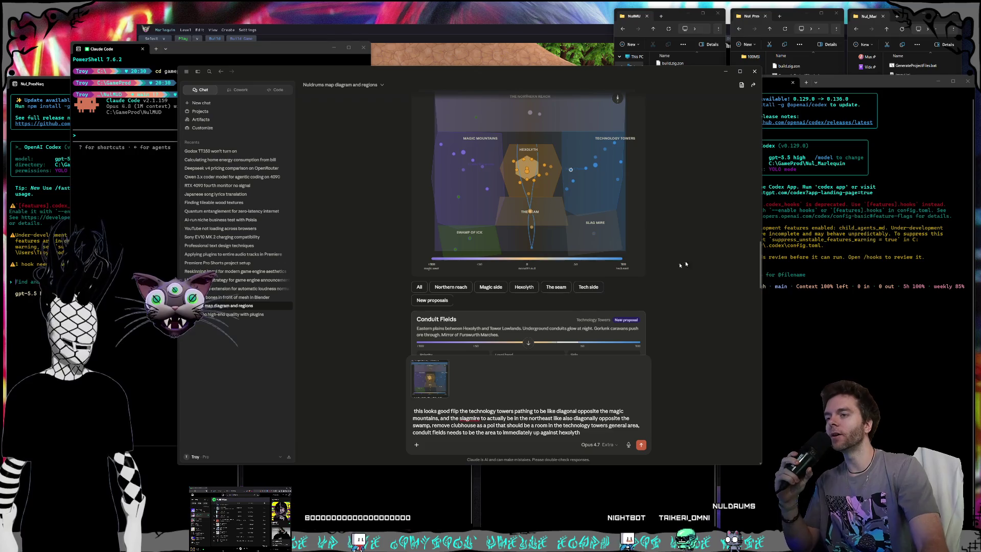
Reread the original map request in the chat, then bring the NulMUD project folder forward
scroll(661, 264, "down", 15)
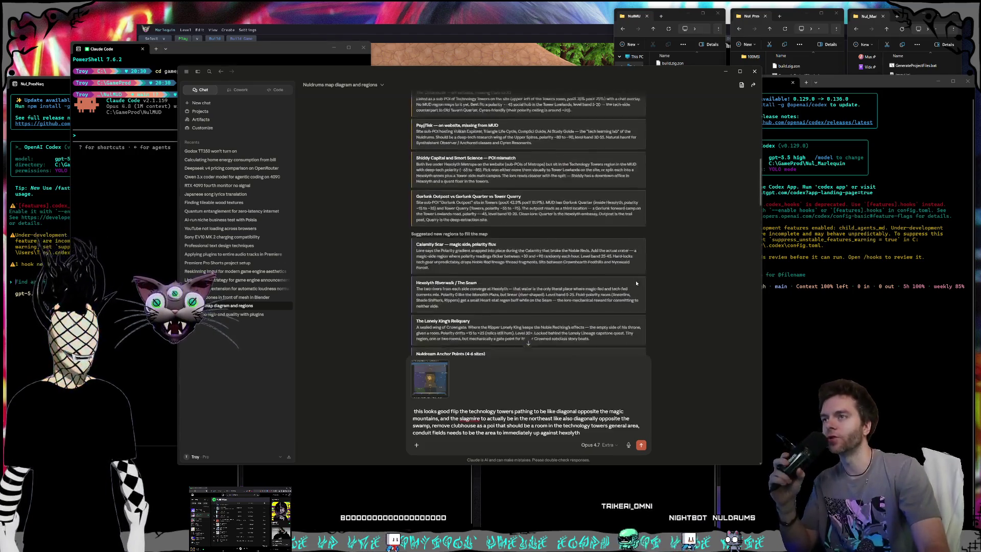
scroll(636, 283, "up", 5)
scroll(636, 283, "up", 3)
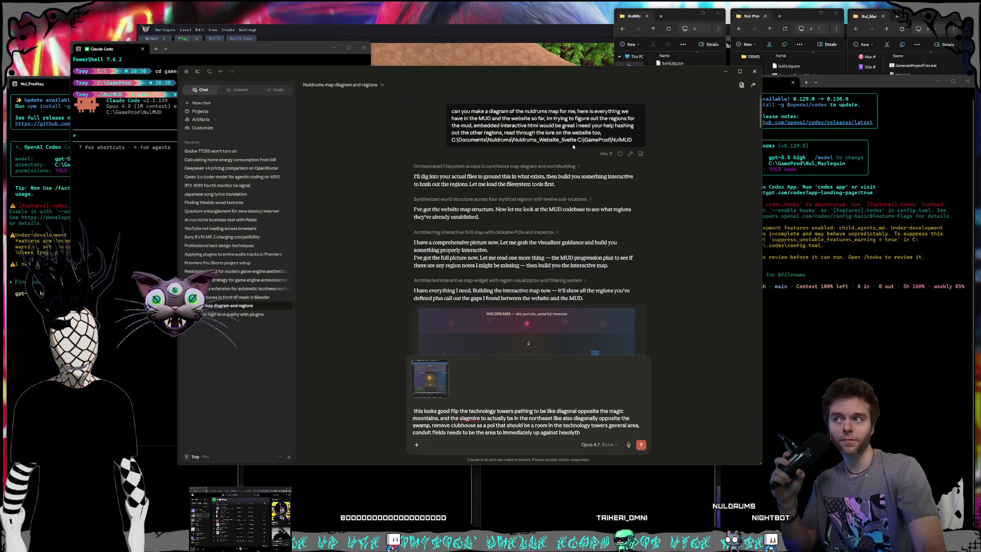
triple_click(513, 125)
left_click(599, 131)
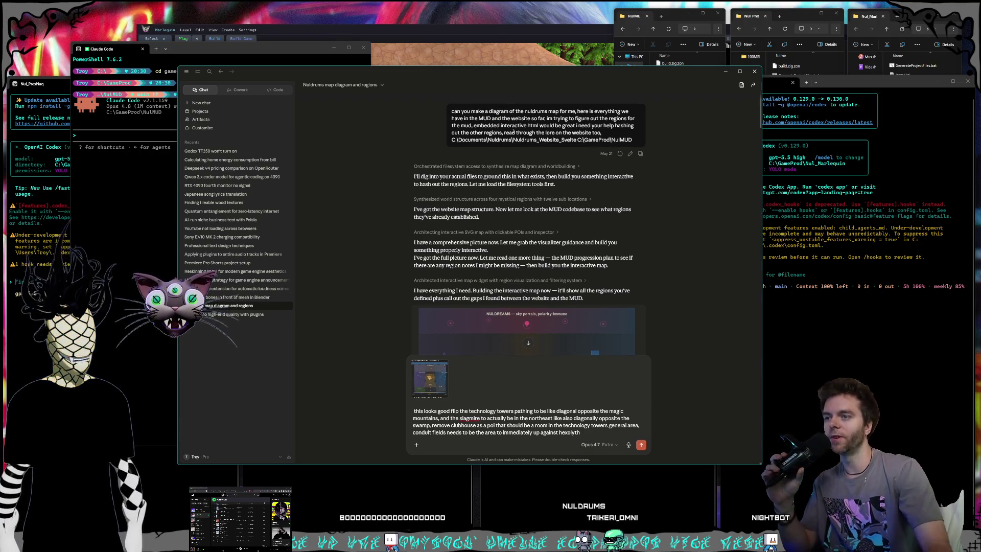
left_click(680, 61)
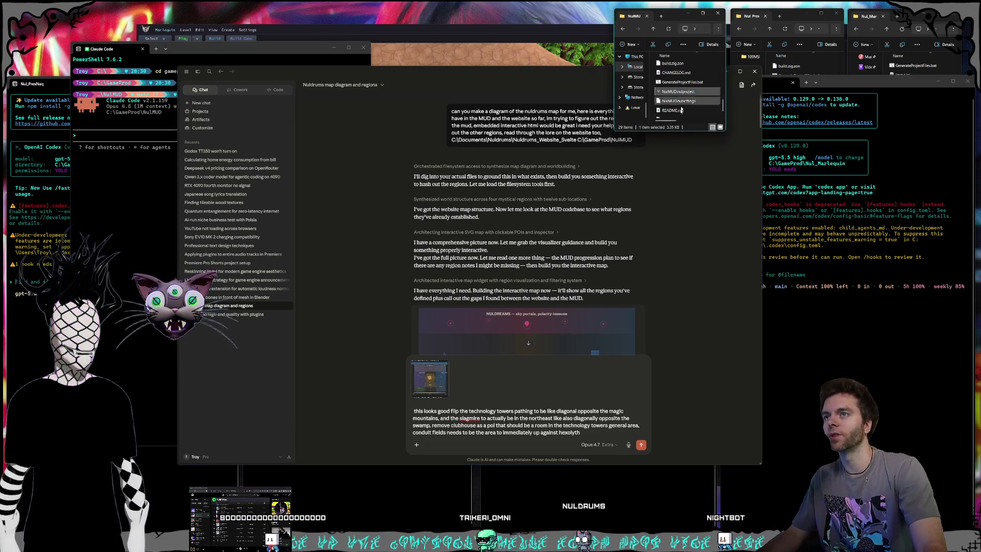
Launch NulMUD.nulproject in the editor and browse to the Data › World content folder
double_click(689, 91)
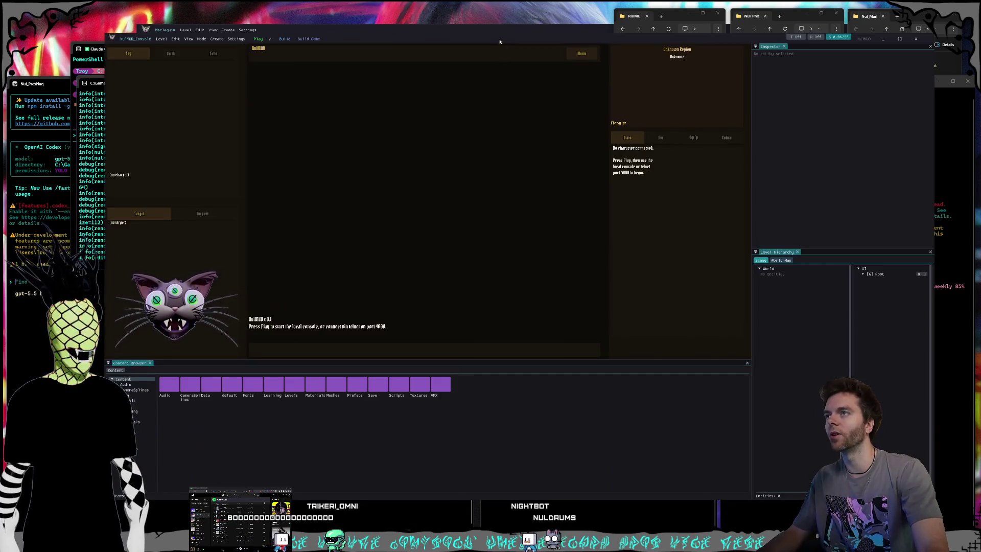
double_click(220, 388)
double_click(411, 388)
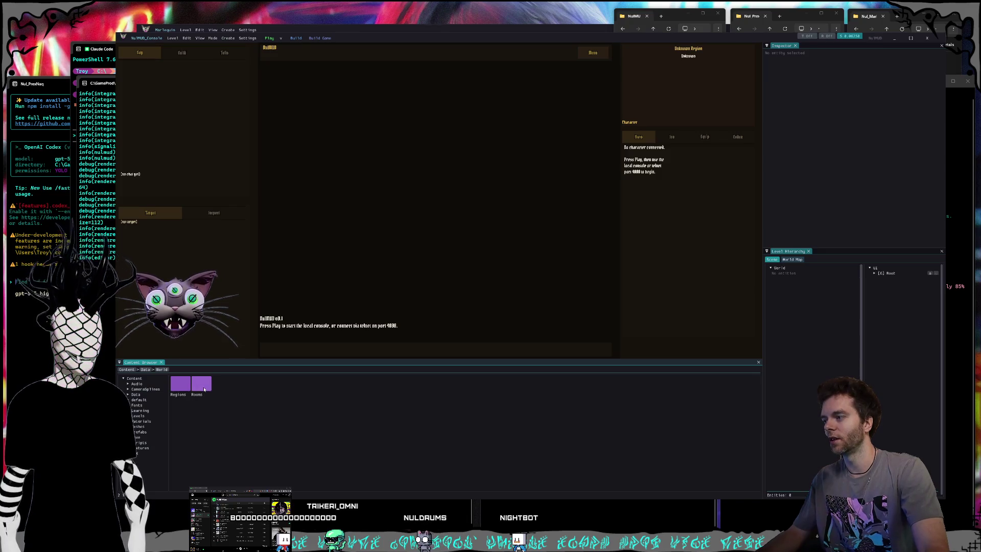
Display the World rooms asset's map and enlarge the Inspector panel around it
left_click(182, 387)
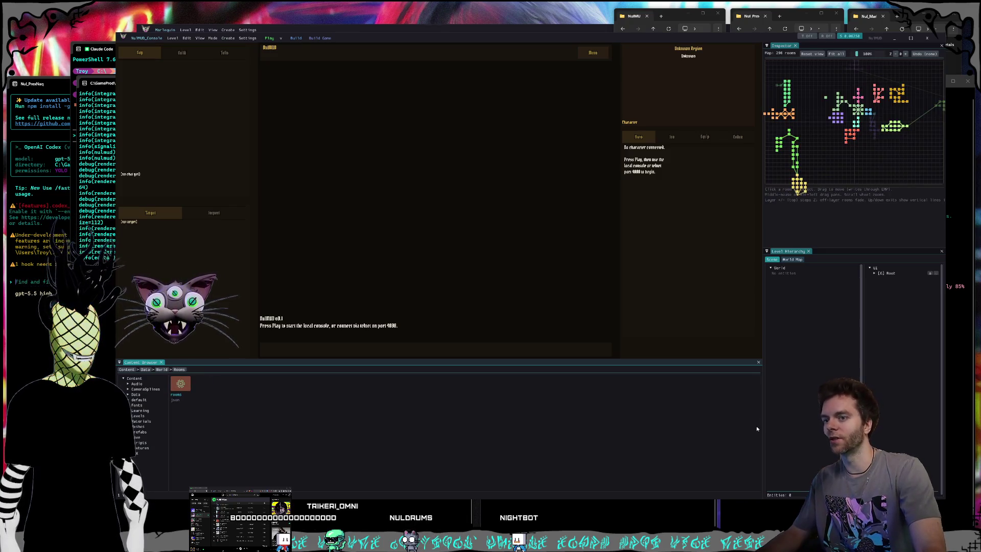
mouse_move(761, 427)
left_mouse_down()
mouse_move(383, 404)
mouse_move(189, 378)
left_mouse_up()
mouse_move(524, 249)
left_mouse_down()
mouse_move(557, 403)
mouse_move(583, 421)
left_mouse_up()
scroll(621, 224, "up", 3)
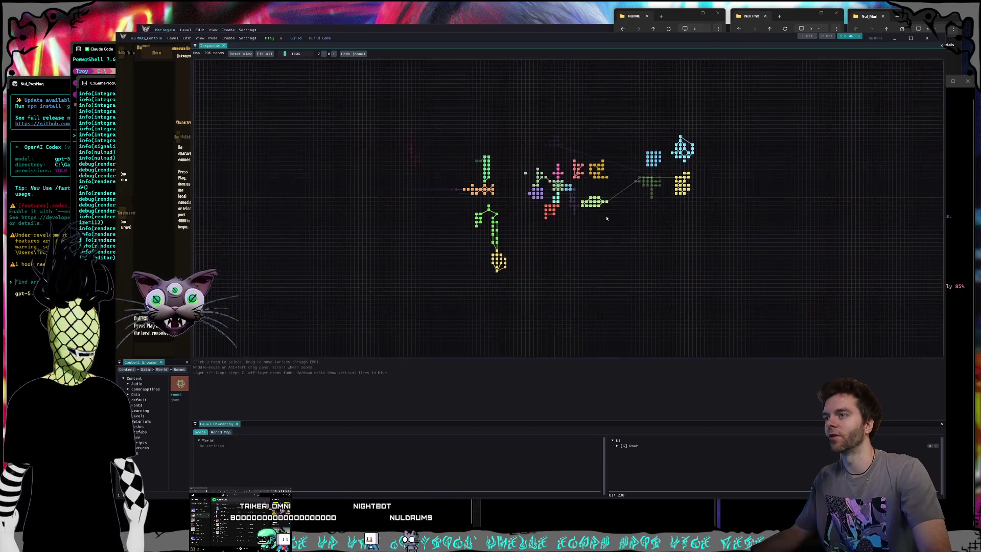
Zoom and pan the world map to centre the 296-room clusters and their connections
left_click_drag(611, 188, 596, 191)
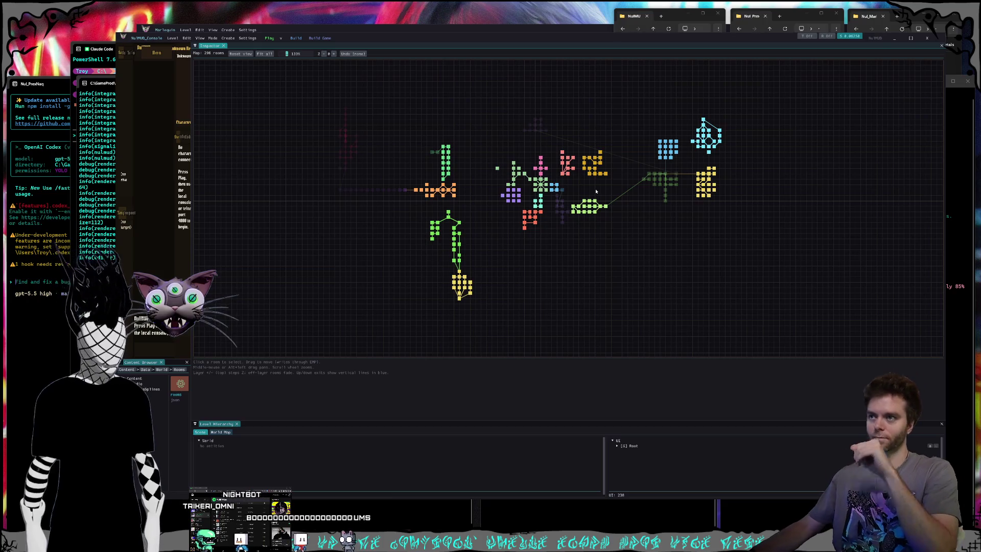
scroll(601, 187, "up", 3)
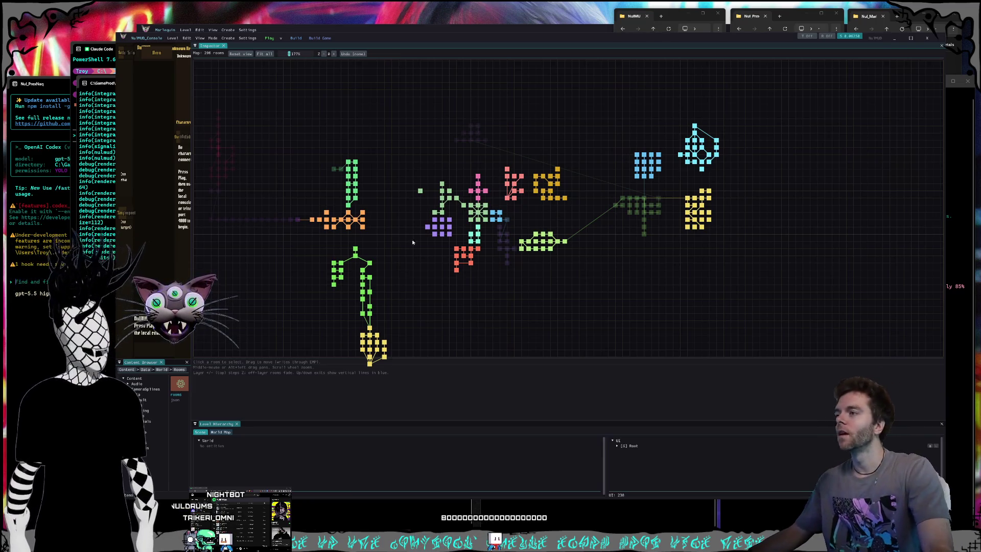
left_click_drag(482, 112, 463, 119)
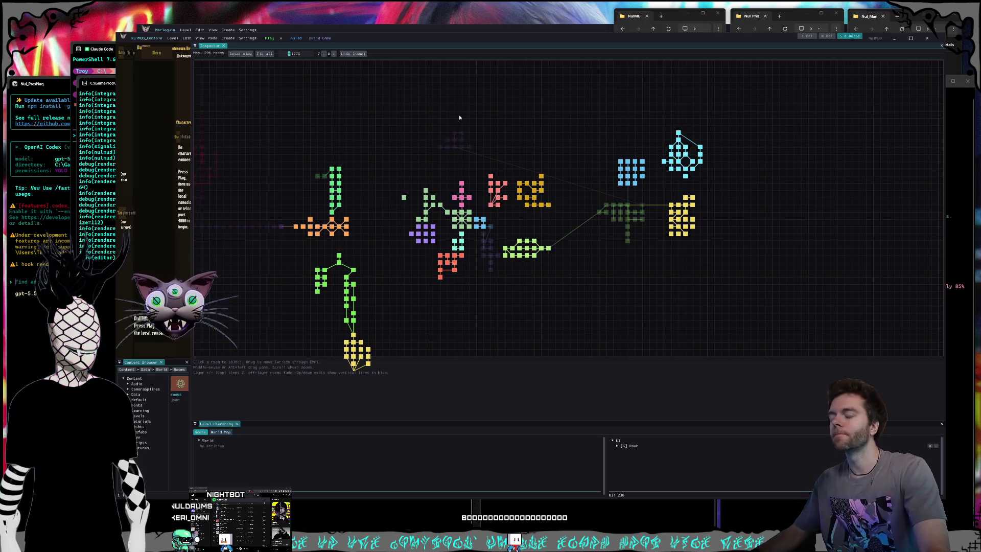
mouse_move(532, 128)
left_mouse_down()
mouse_move(665, 121)
mouse_move(540, 106)
left_mouse_up()
left_click_drag(571, 272, 595, 210)
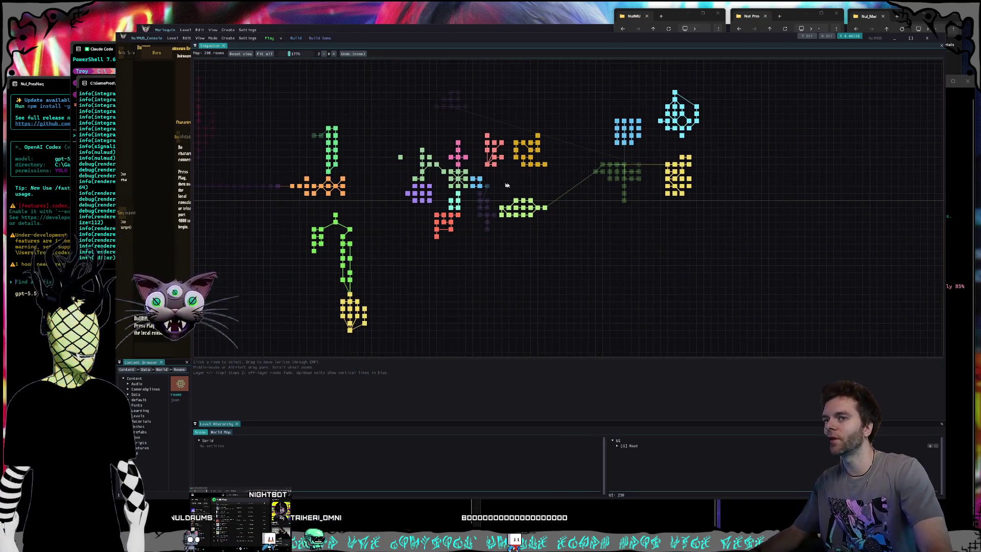
left_click_drag(504, 185, 545, 187)
left_click_drag(395, 84, 586, 258)
left_click_drag(457, 105, 597, 267)
left_click_drag(403, 98, 607, 287)
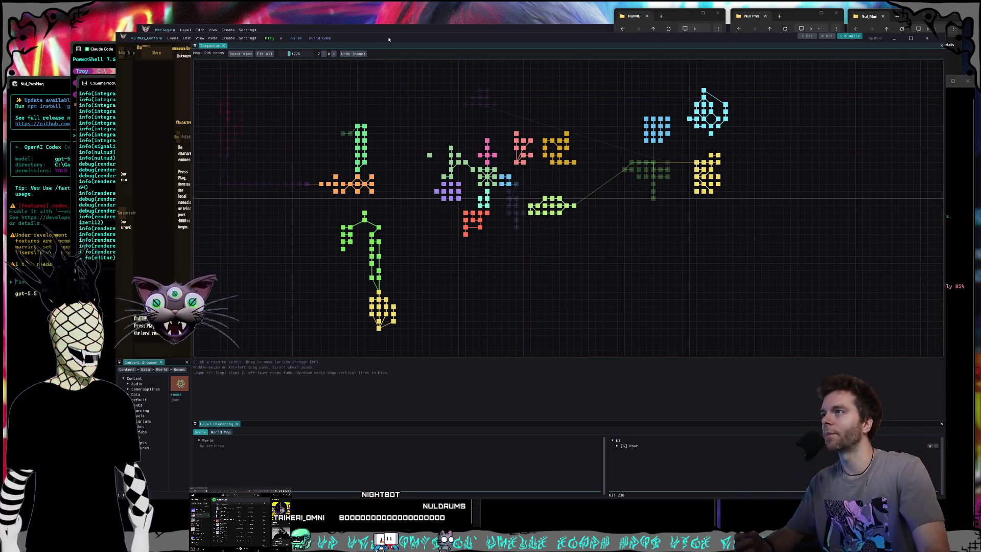
Bring the 3D scene editor showing The Hollow in front of the map editor and reposition it
left_click(401, 31)
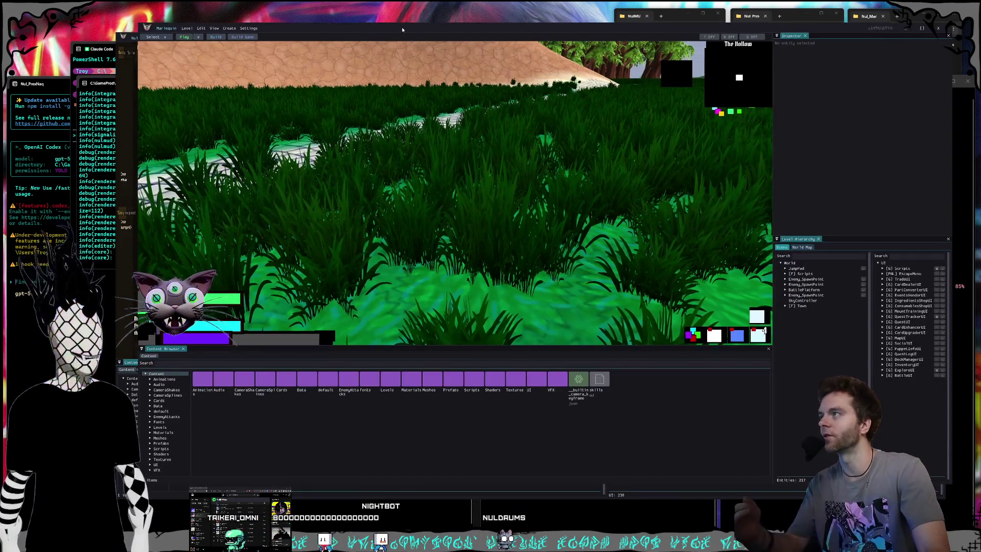
key("alt+Tab")
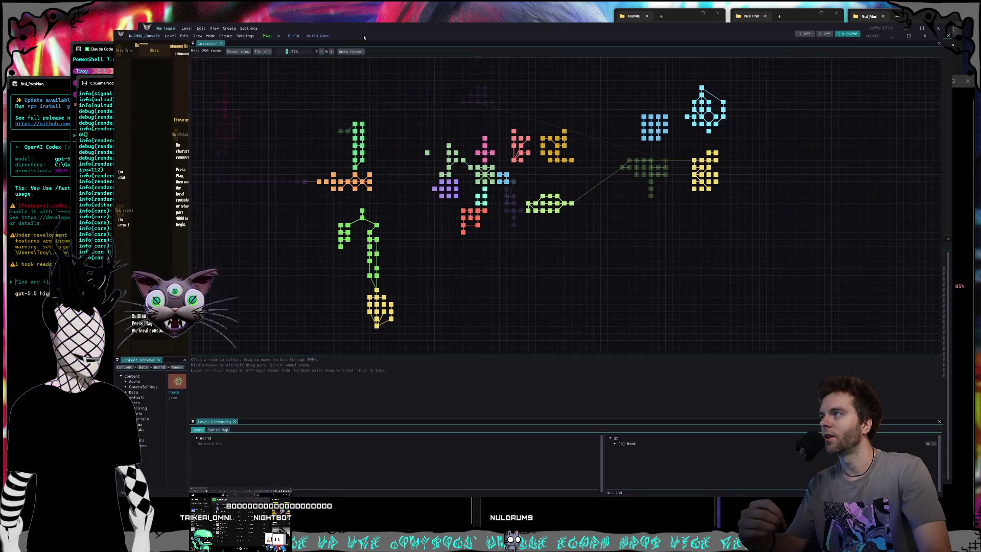
left_click(382, 28)
left_click_drag(382, 27, 380, 26)
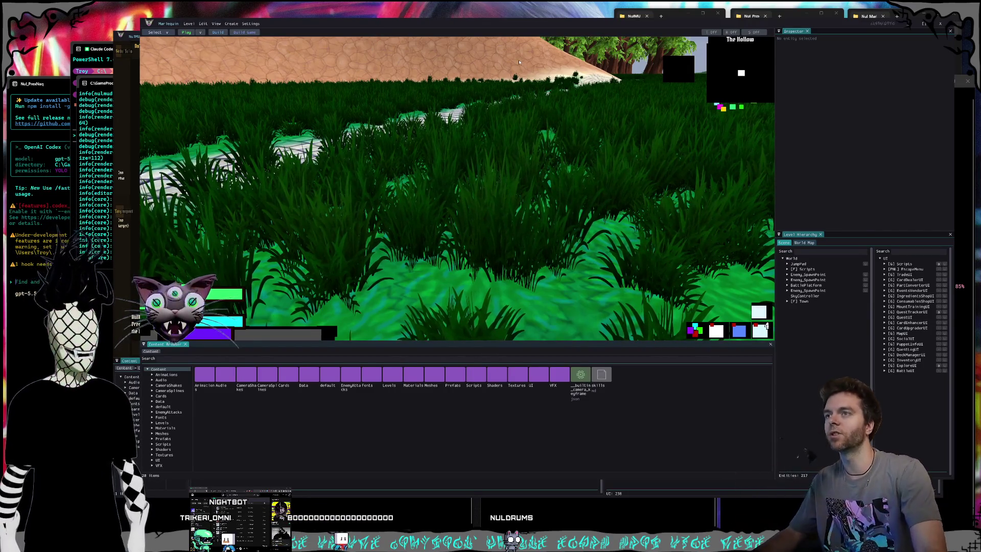
right_click(433, 284)
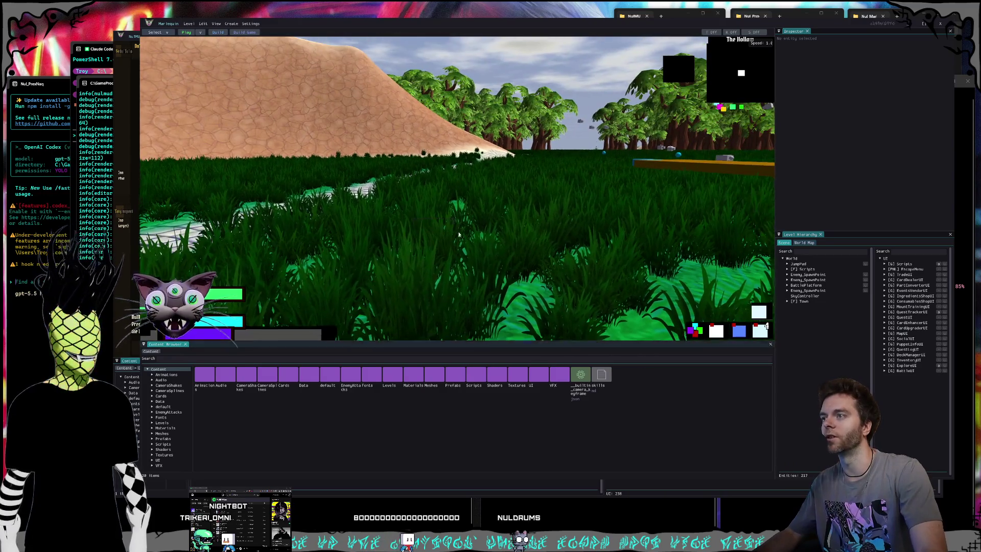
key("w")
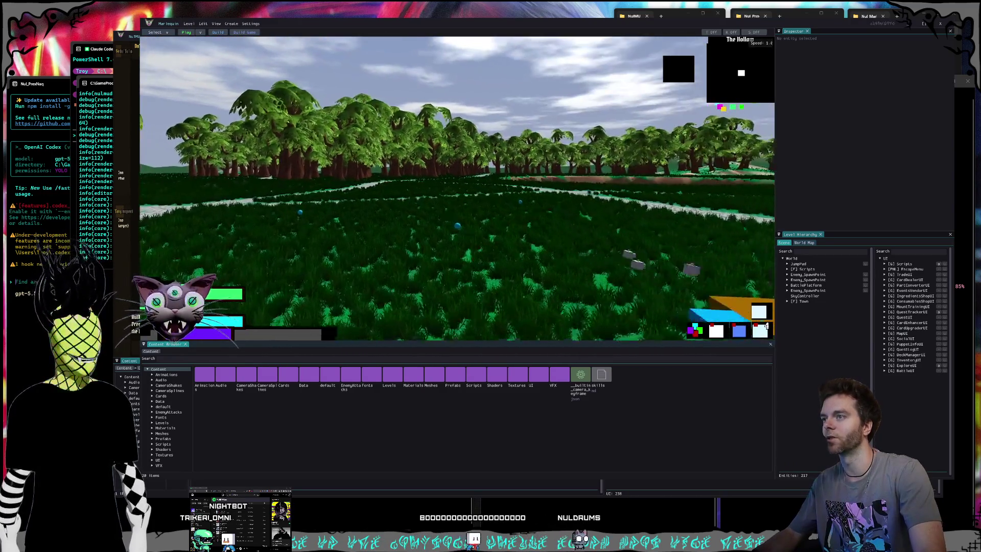
key("w")
key("w")
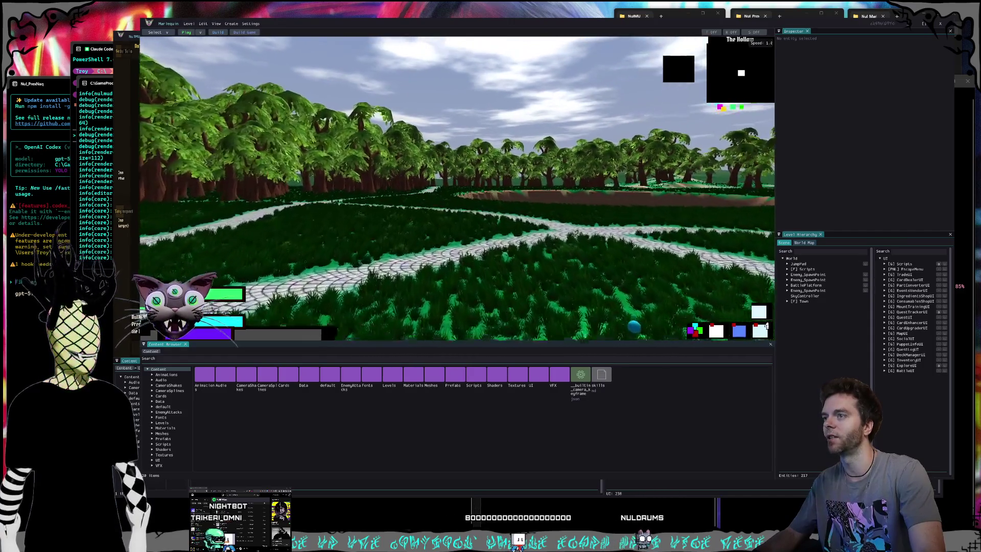
key("w")
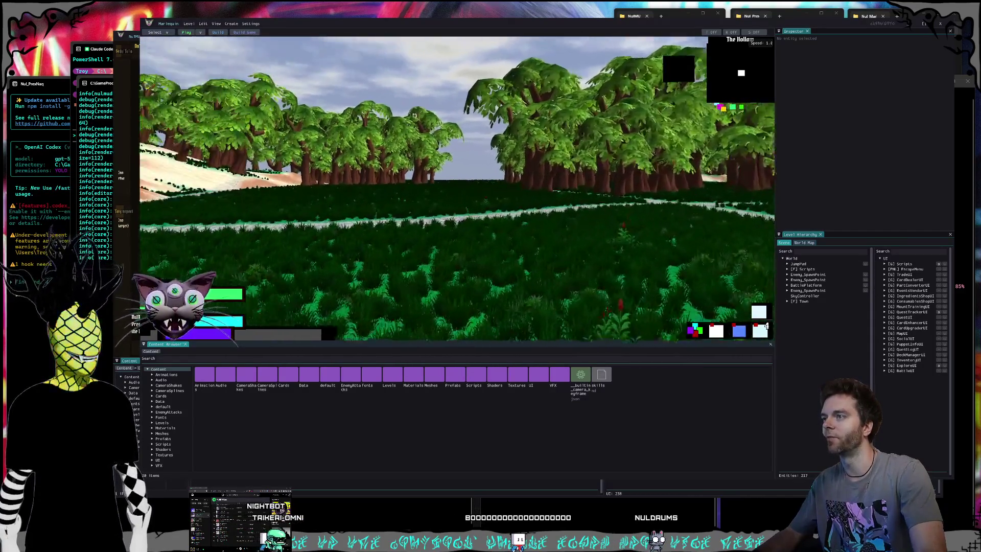
key("w")
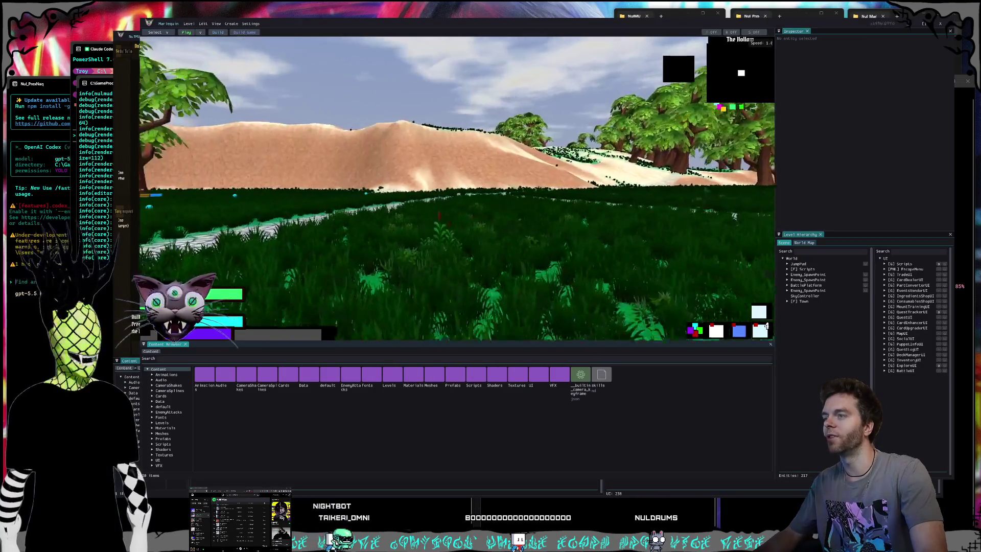
key("w")
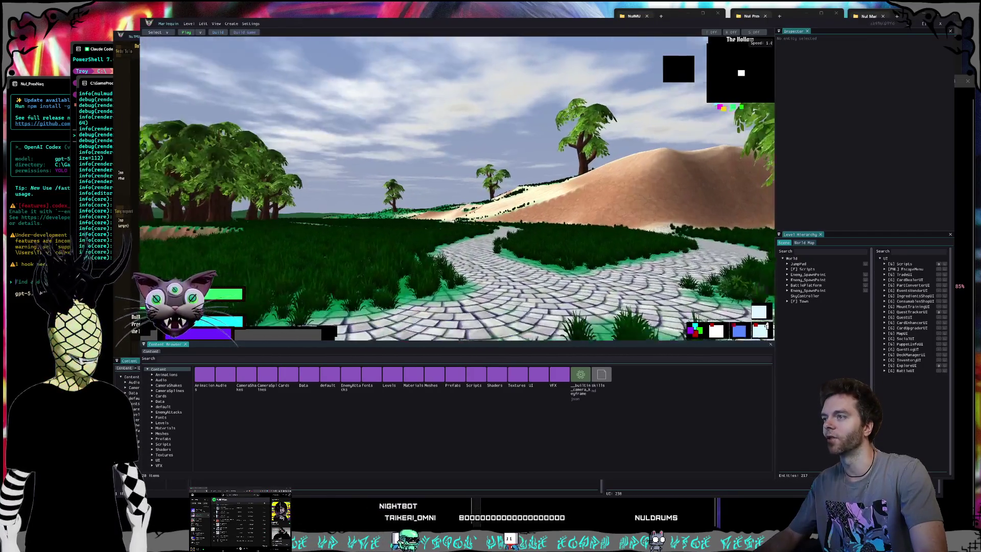
key("w")
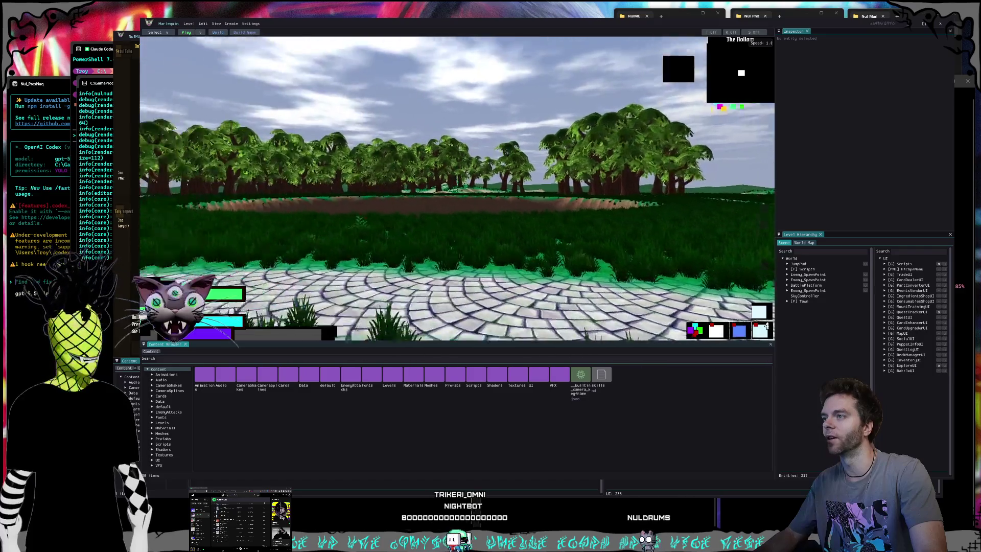
key("w")
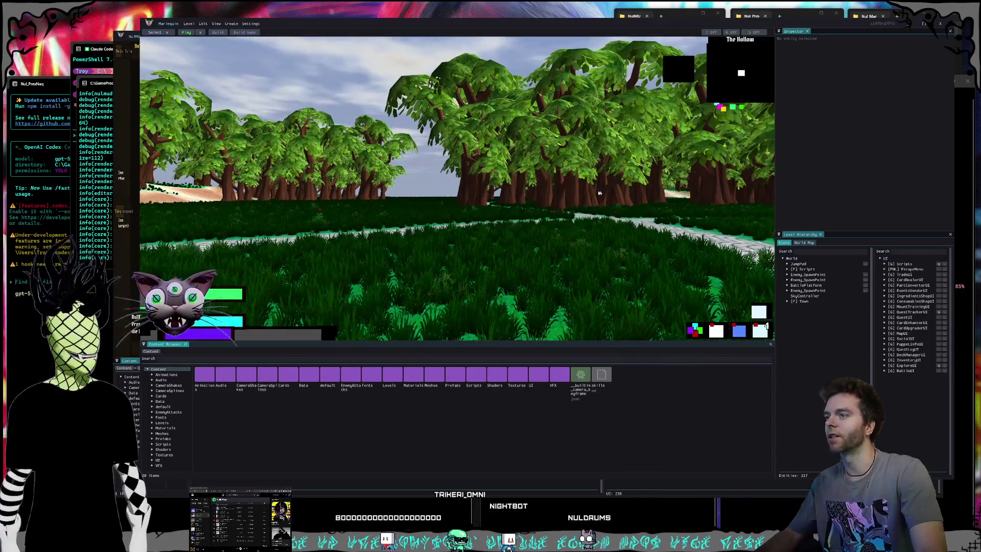
key("w")
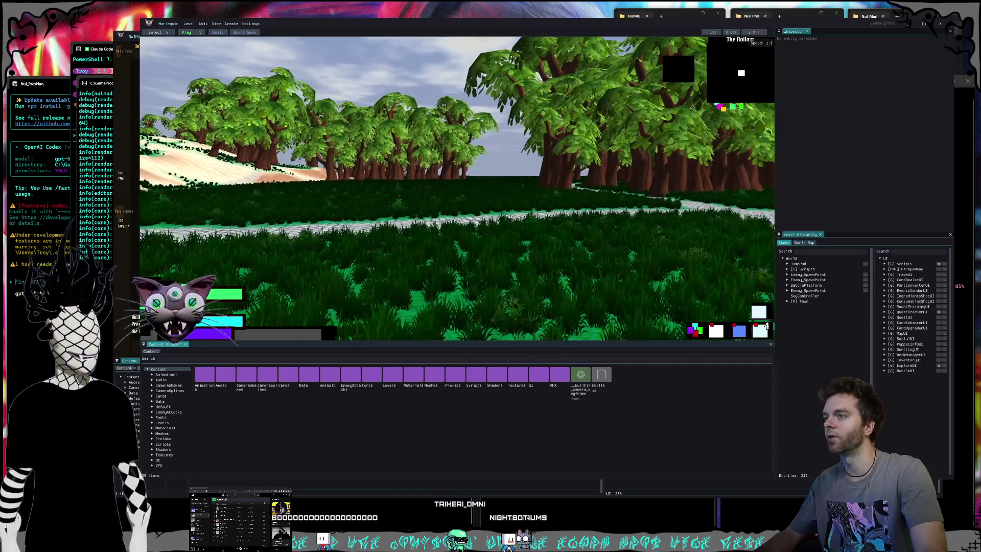
key("w")
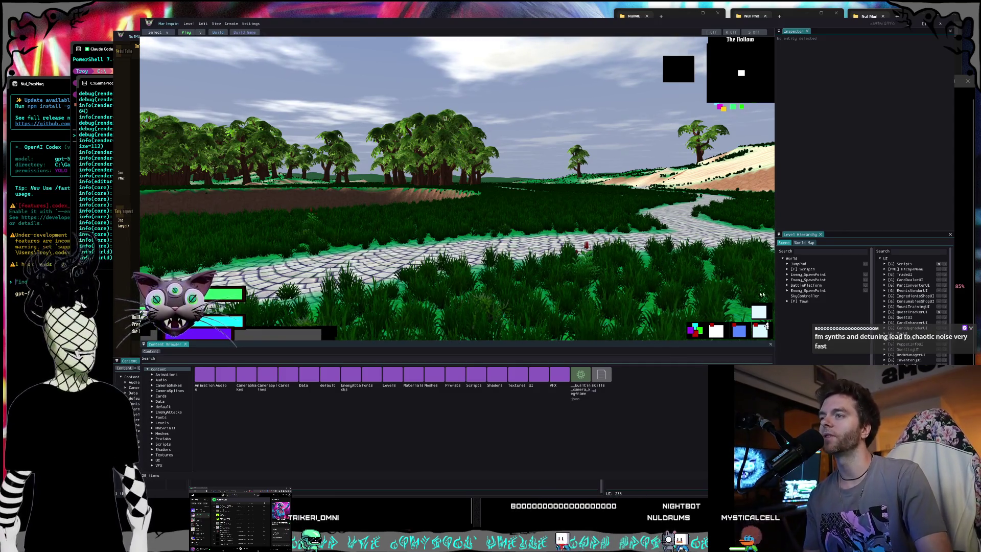
key("w")
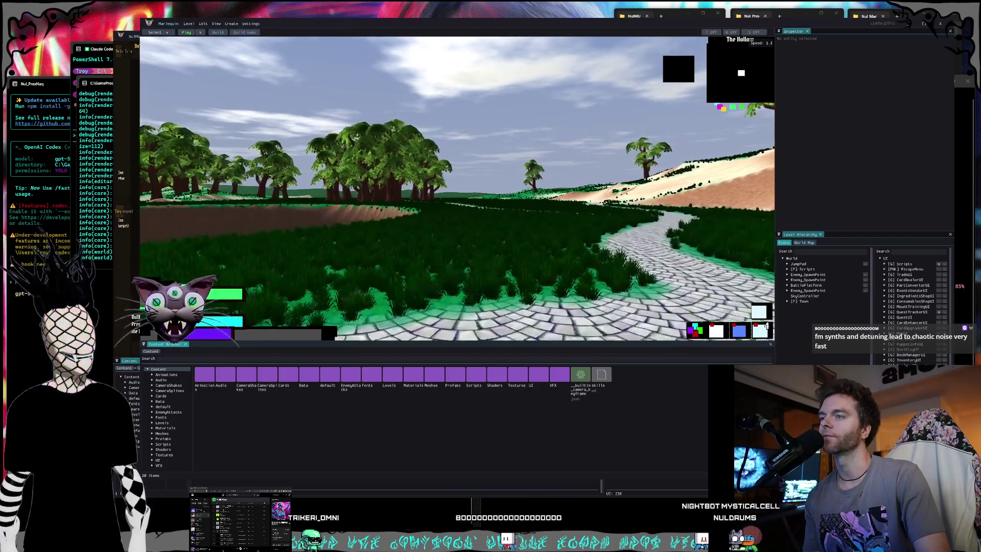
right_click(513, 217)
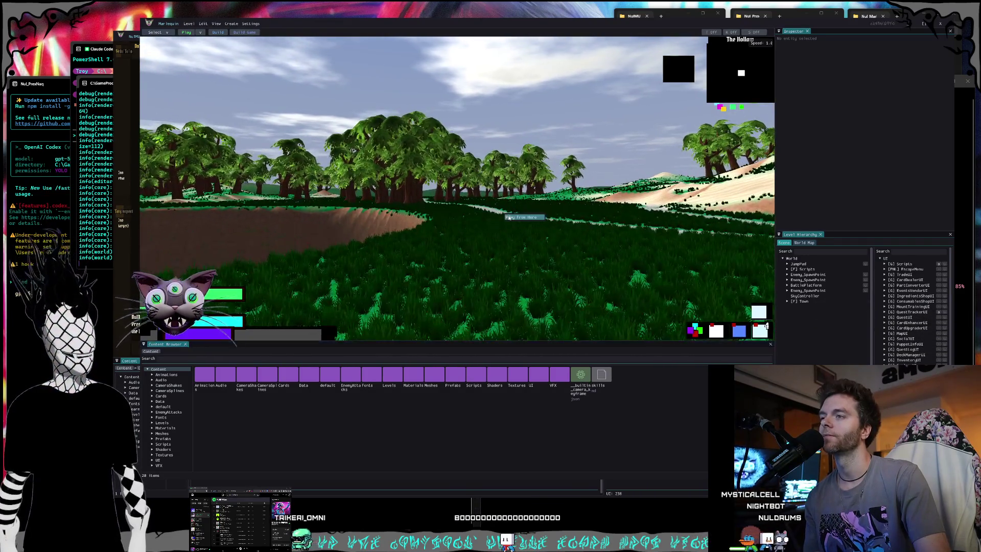
key("w")
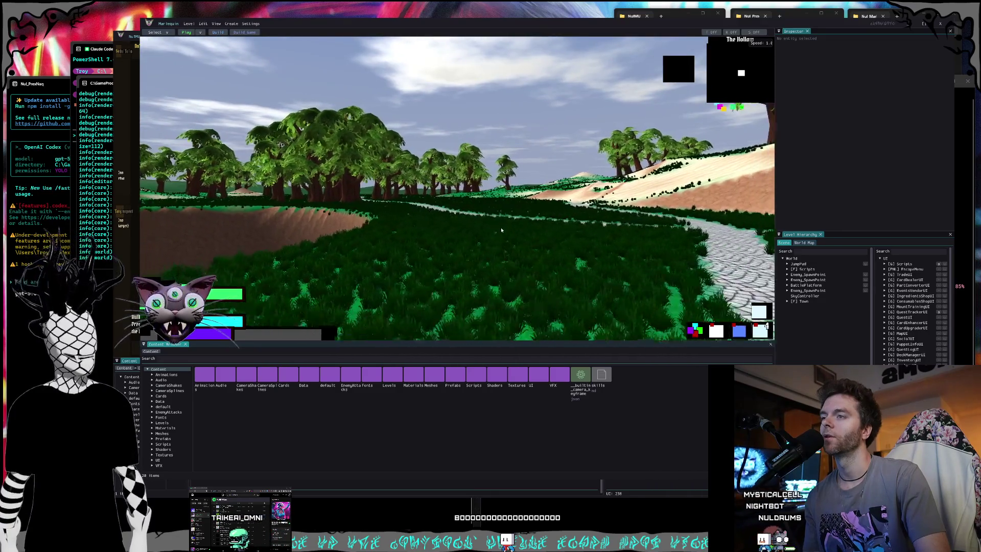
key("w")
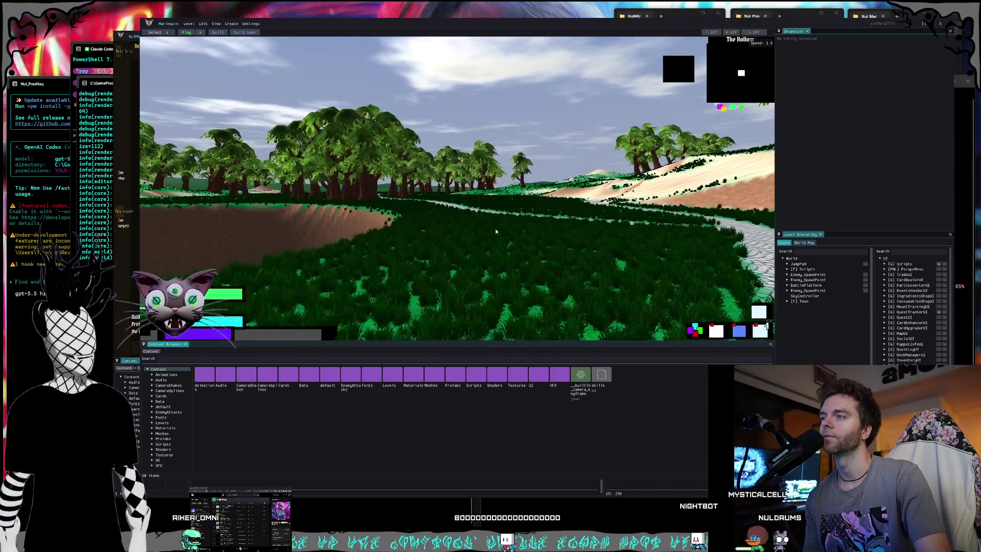
key("w")
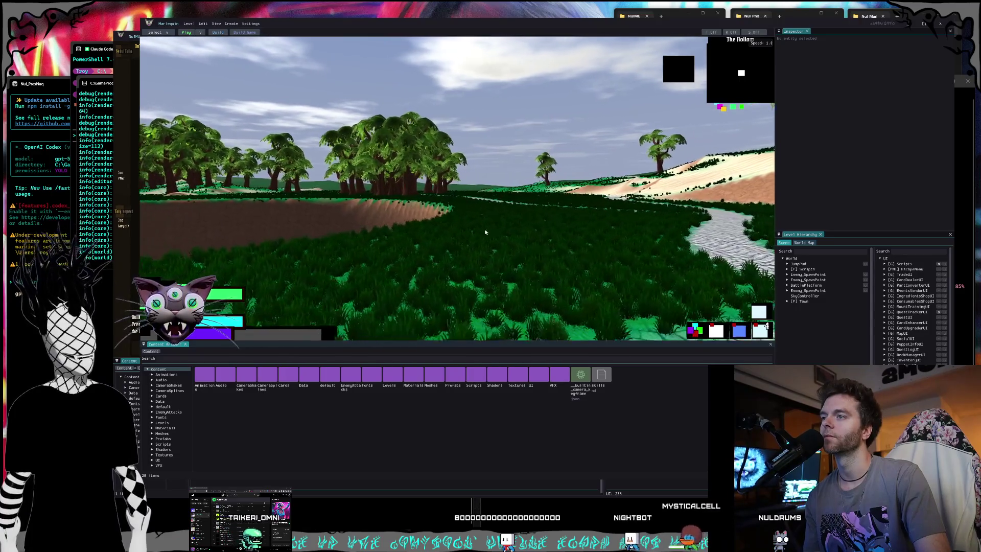
key("w")
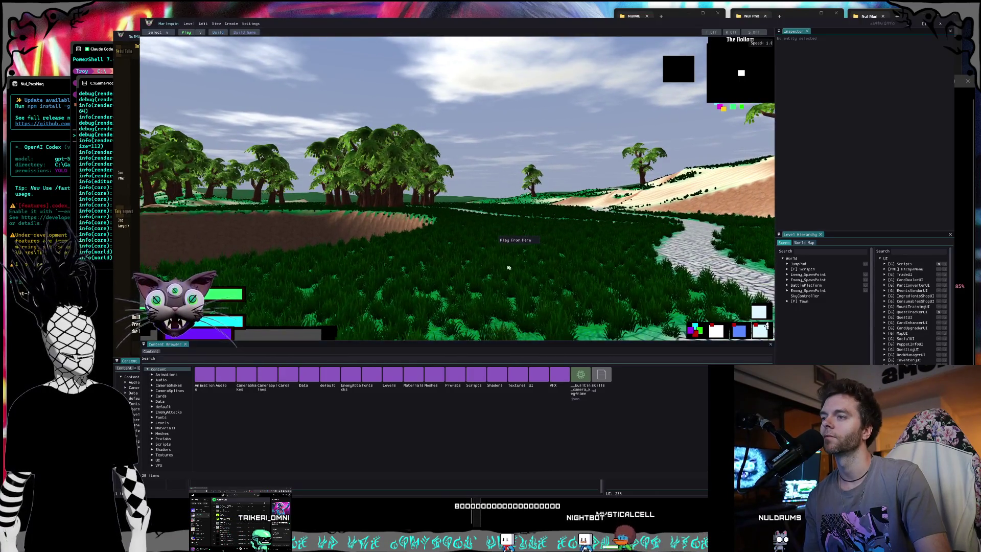
key("w")
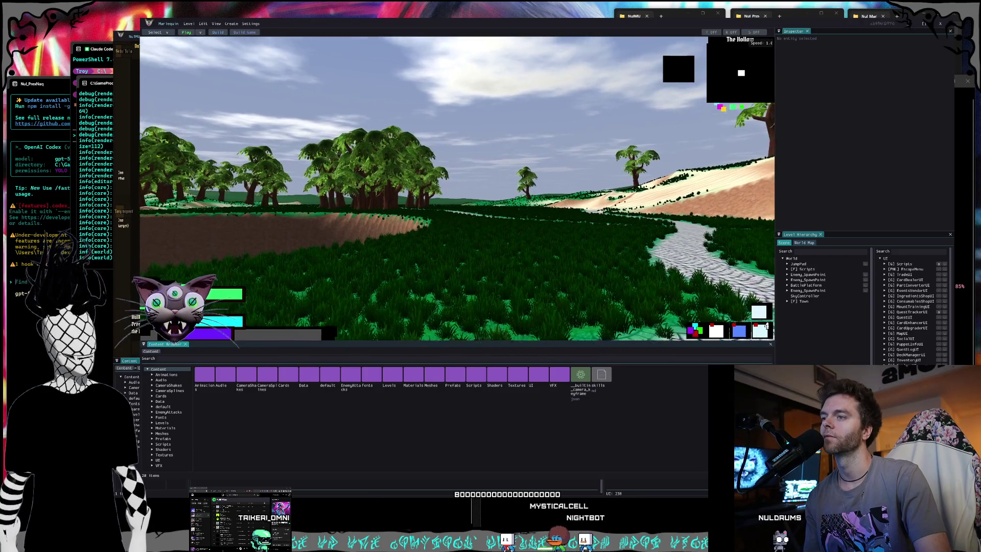
key("w")
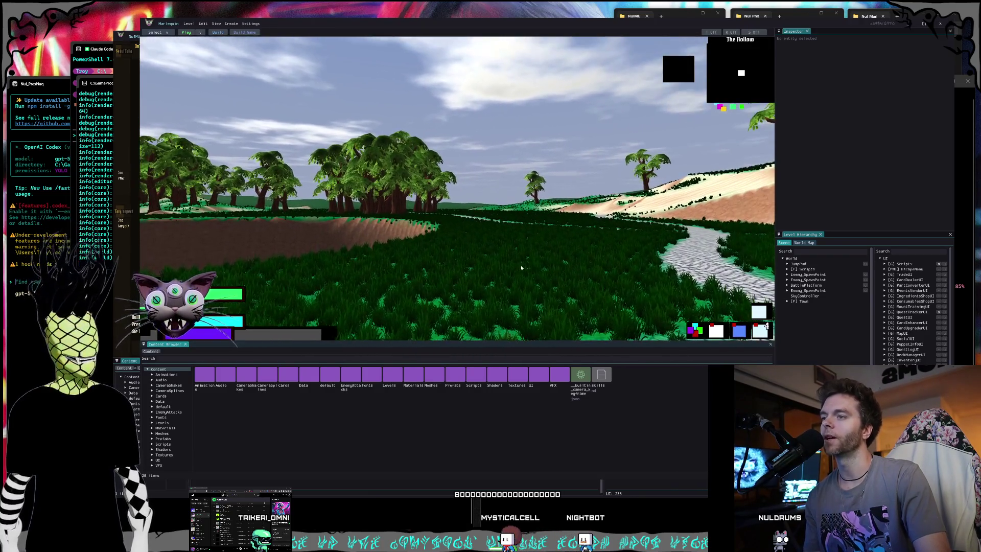
key("w")
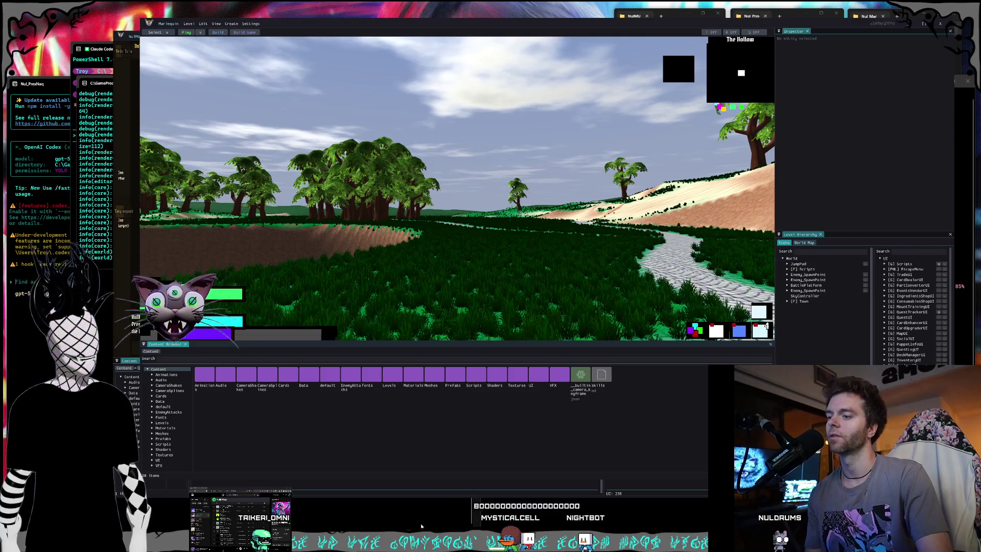
Start a Codex bug report: releasing after a camera move brings up the 'play from here' context menu
left_click(422, 525)
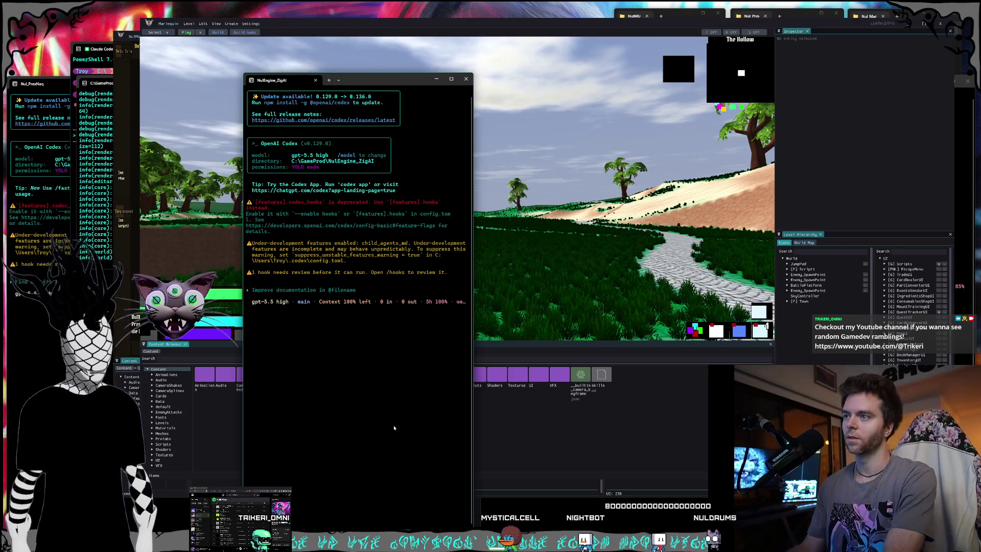
left_click(504, 335)
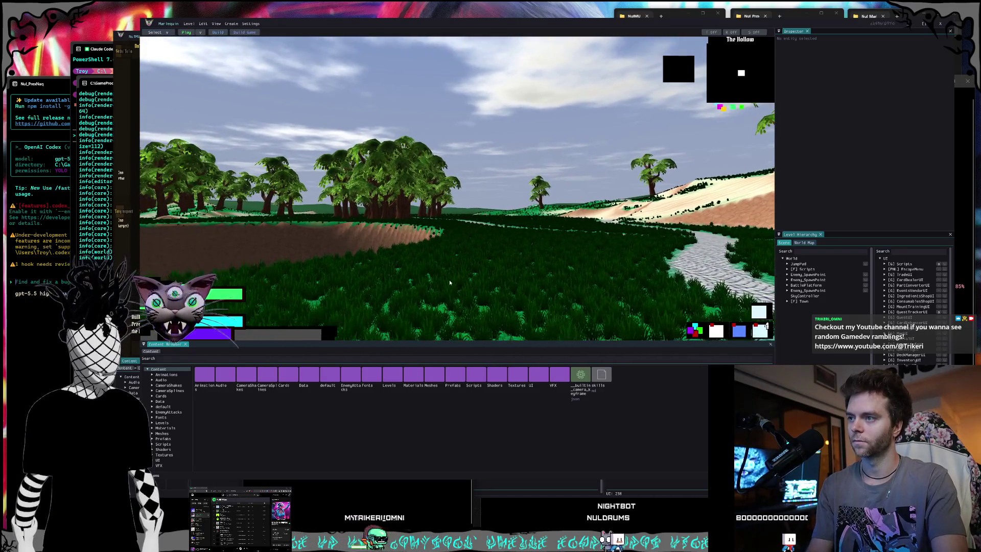
left_click(336, 495)
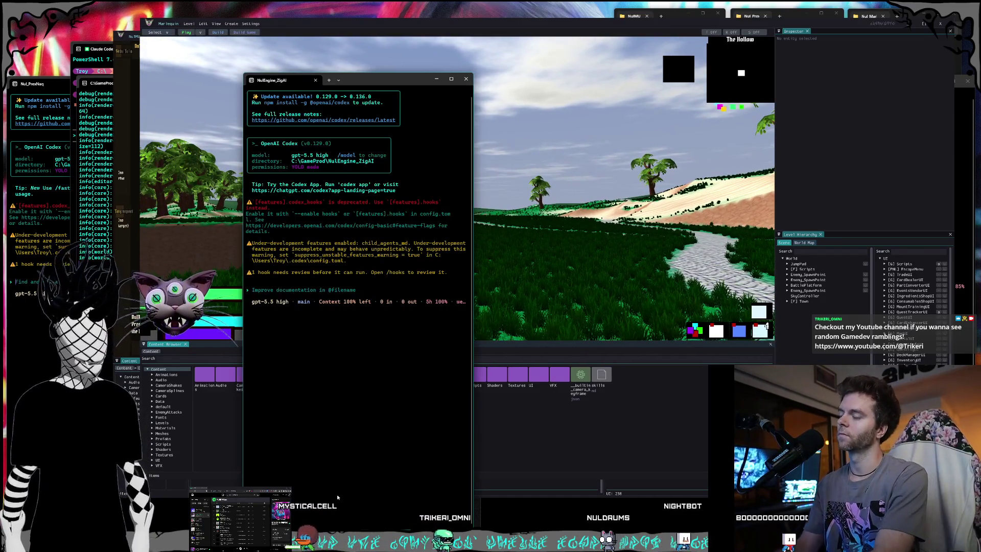
type("hey sometimes when i move the camera and release on the level")
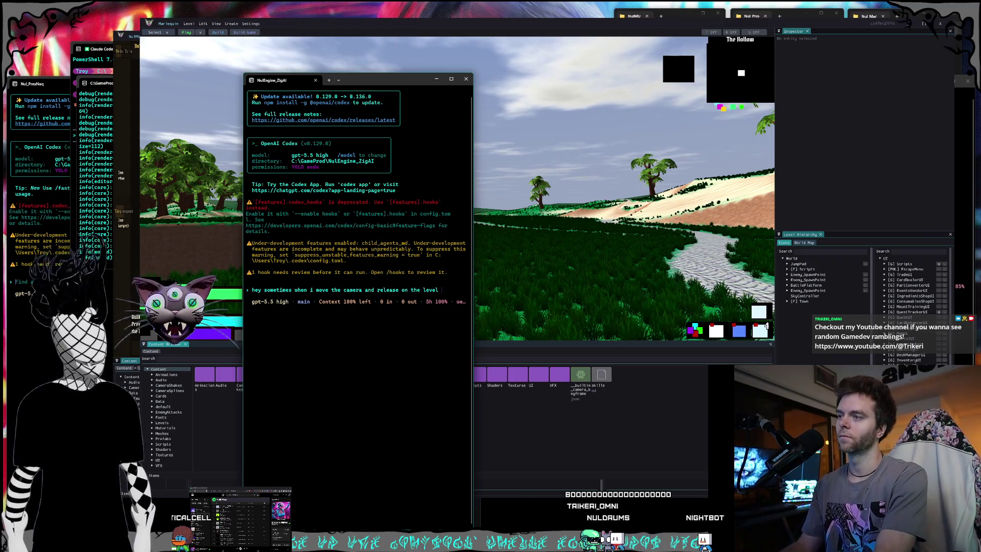
type("rt i get")
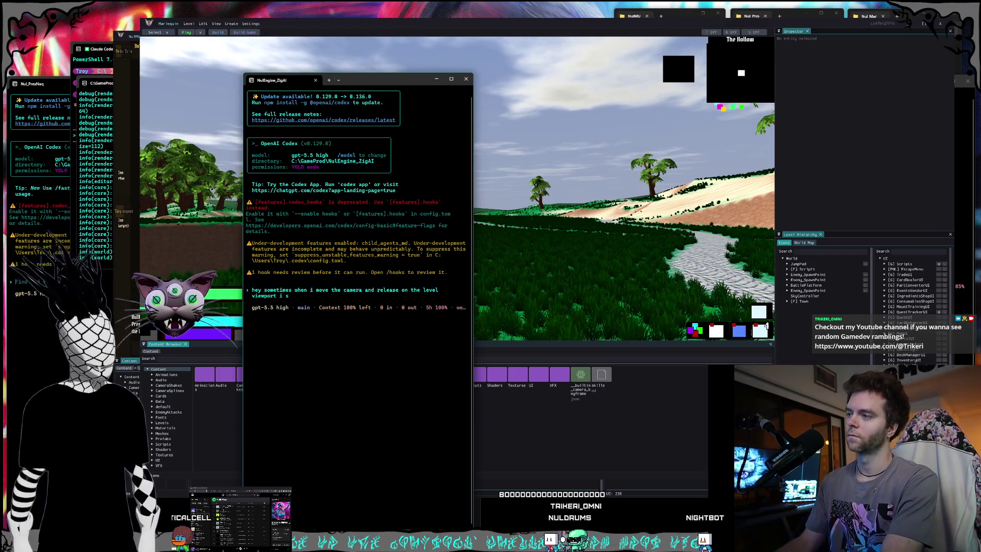
type(" the play")
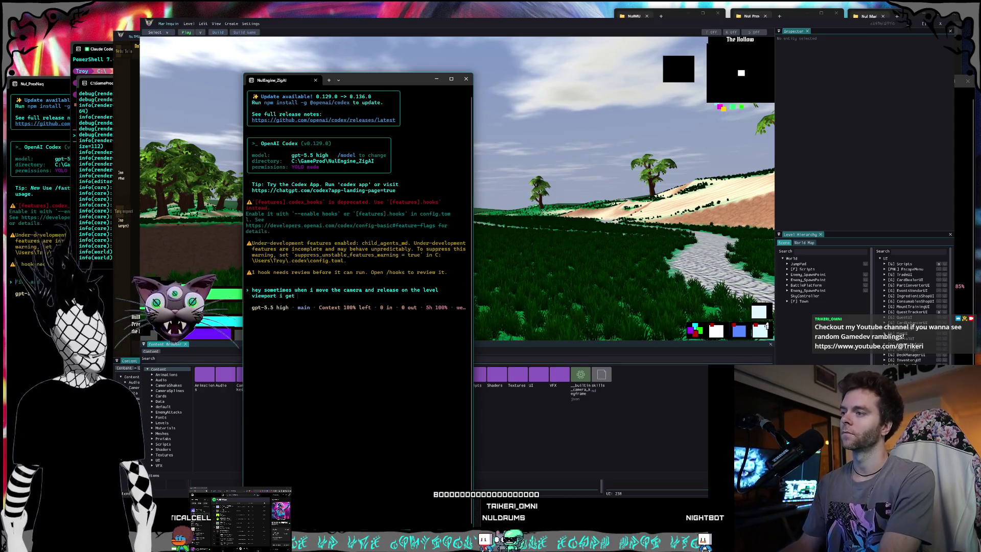
key("BackSpace")
key("BackSpace")
key("BackSpace")
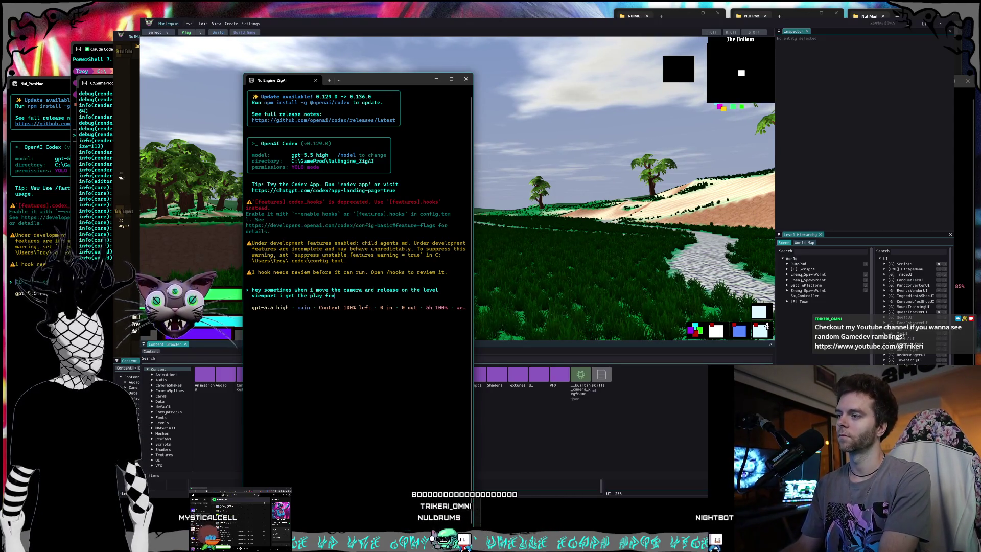
key("BackSpace")
type("context m")
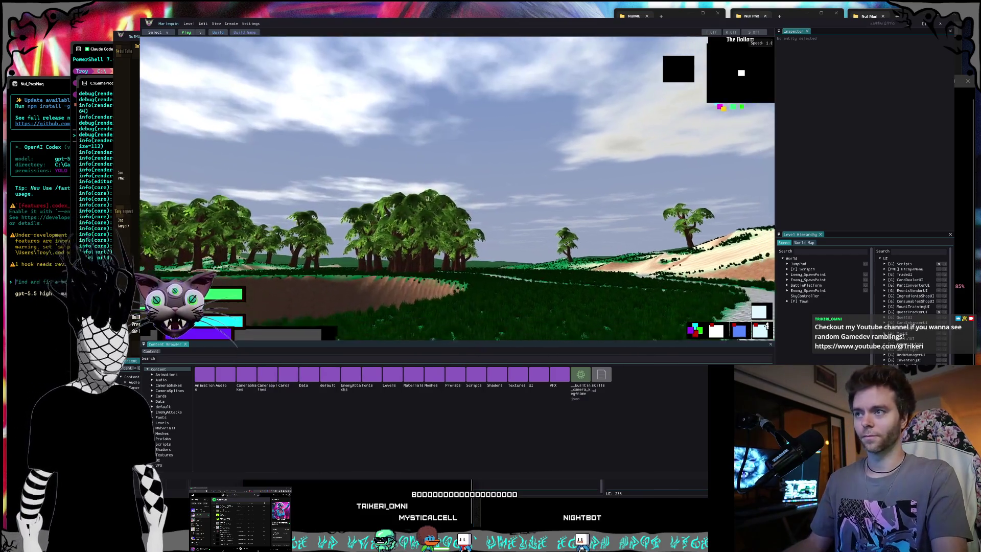
Reproduce the unwanted context menu by rotating the camera in the level viewport
right_click(510, 285)
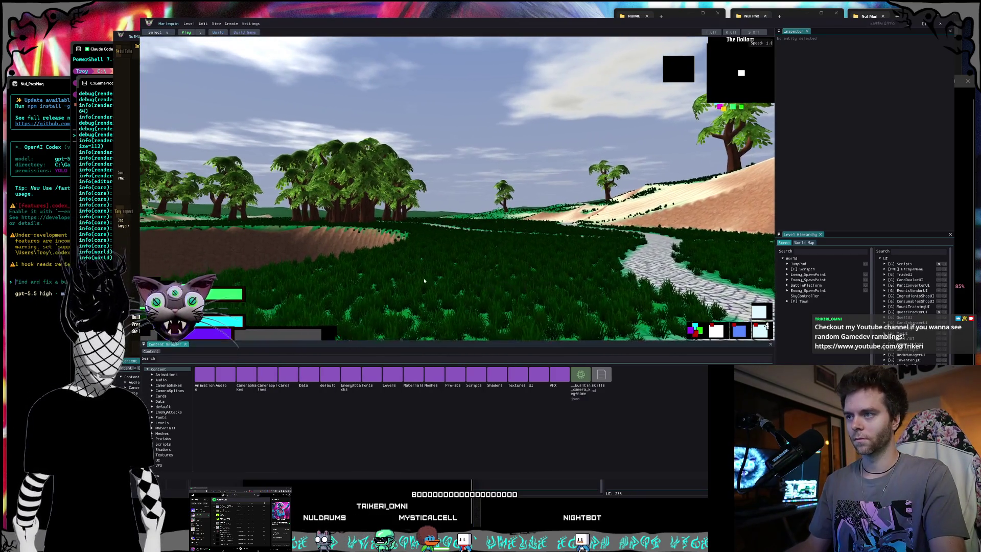
right_click(434, 292)
right_click(434, 292)
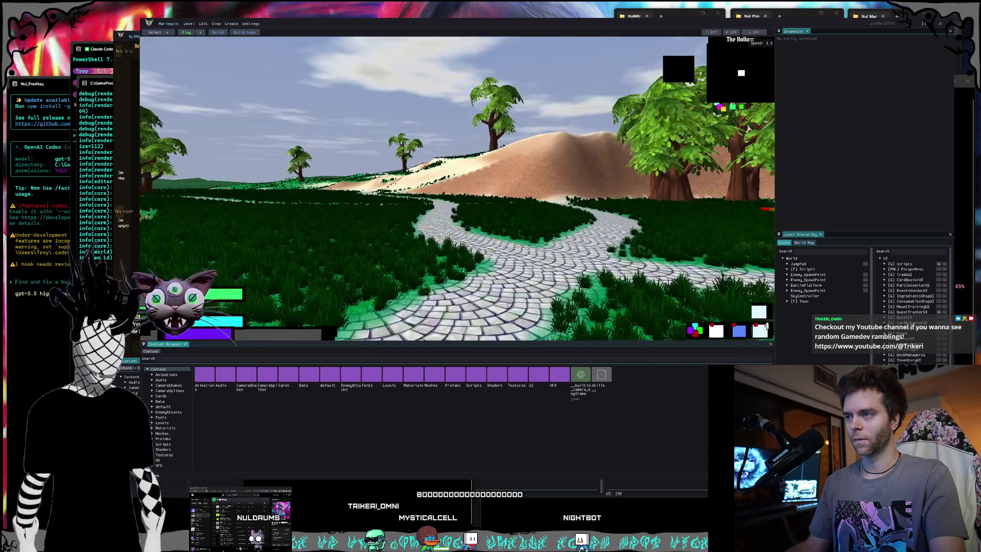
right_click(450, 270)
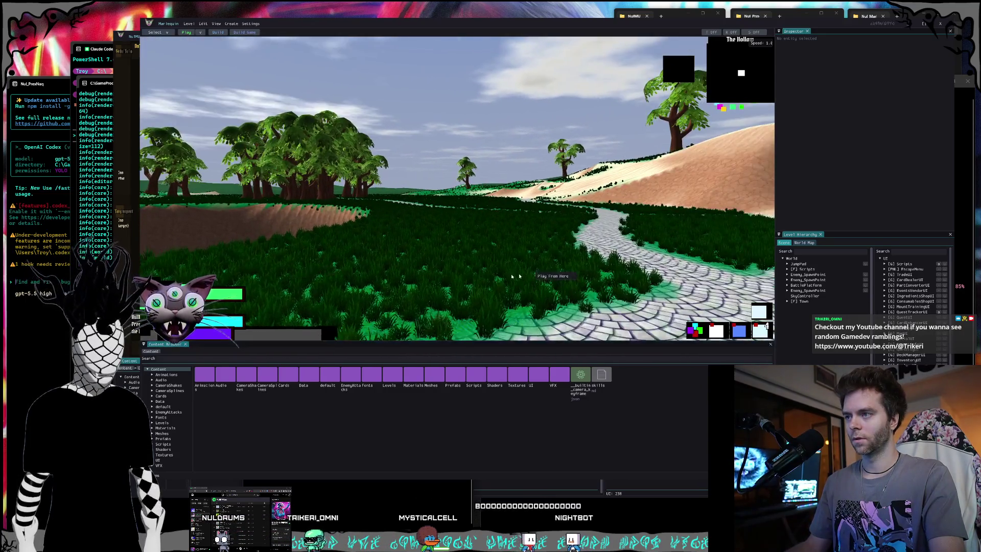
left_click(378, 483)
type("hey sometimes when i move the camera and release on the level viewport i get the context menu with play from here pretty often, i think")
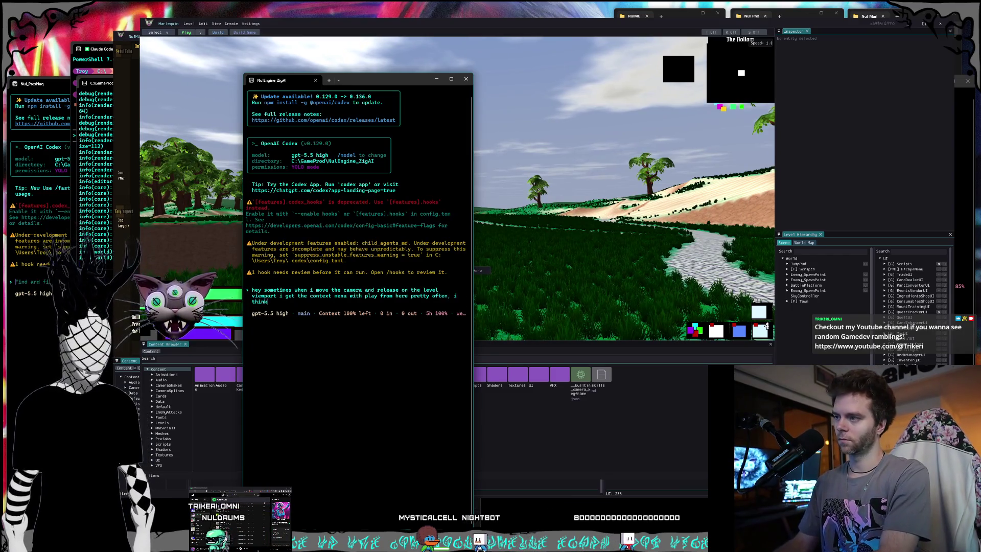
Ask Codex to shorten the press-release time and ignore releases after camera moves, then submit
type("the press and releas")
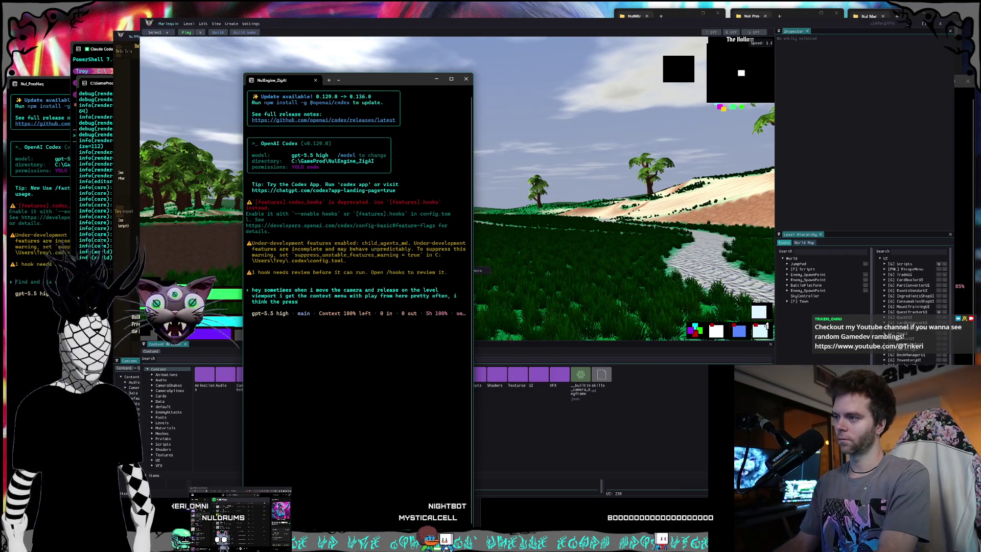
type("e time needs to be shortened f")
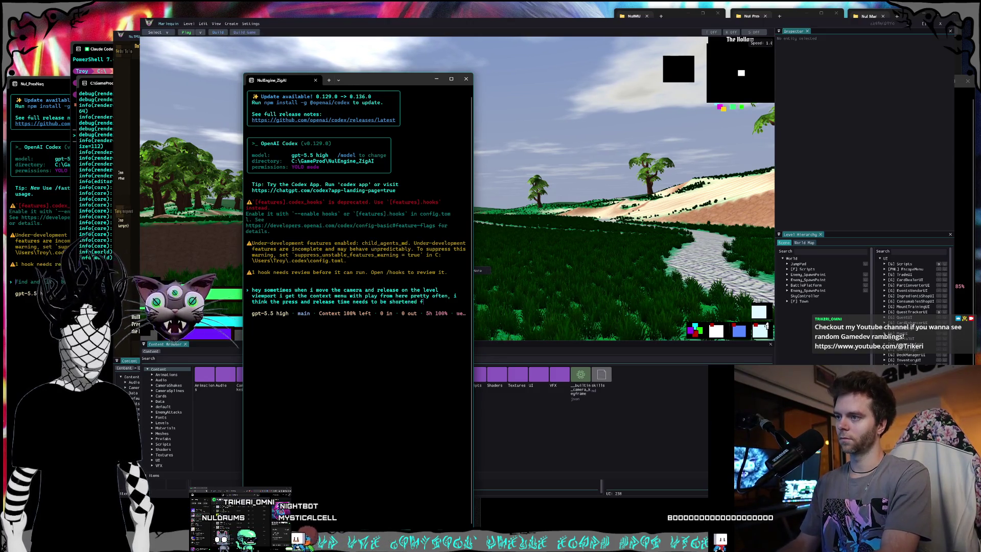
key("BackSpace")
type("to 0.3s down")
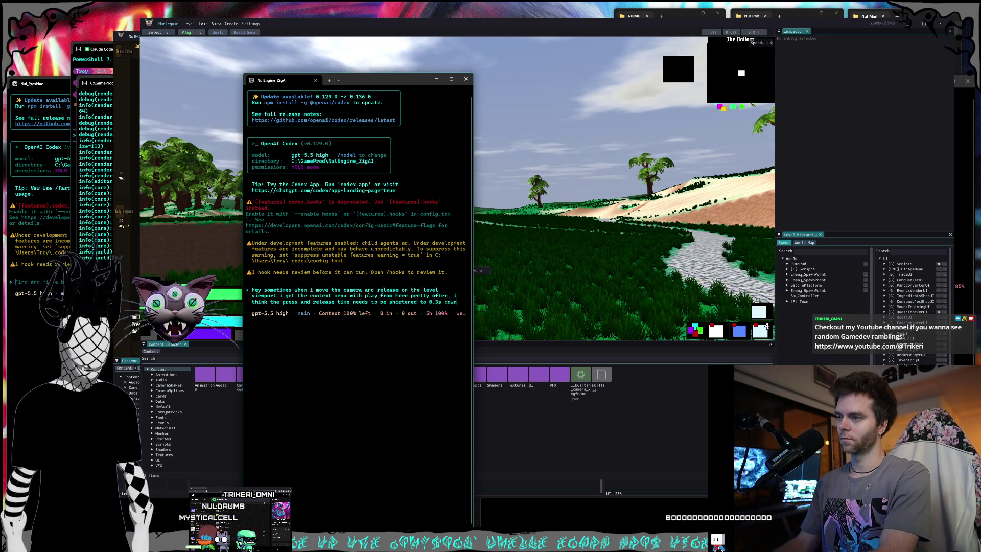
type("from")
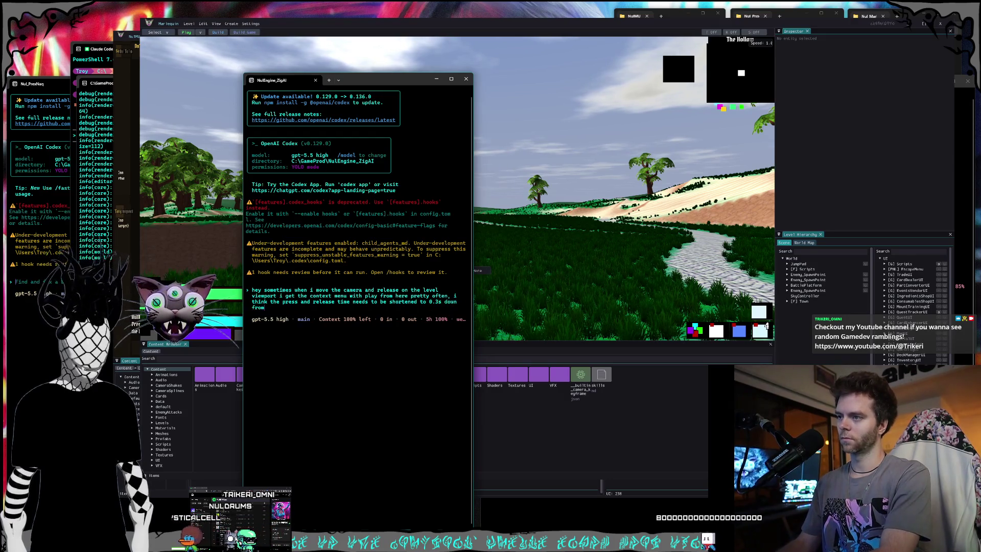
type(" 0.5, and")
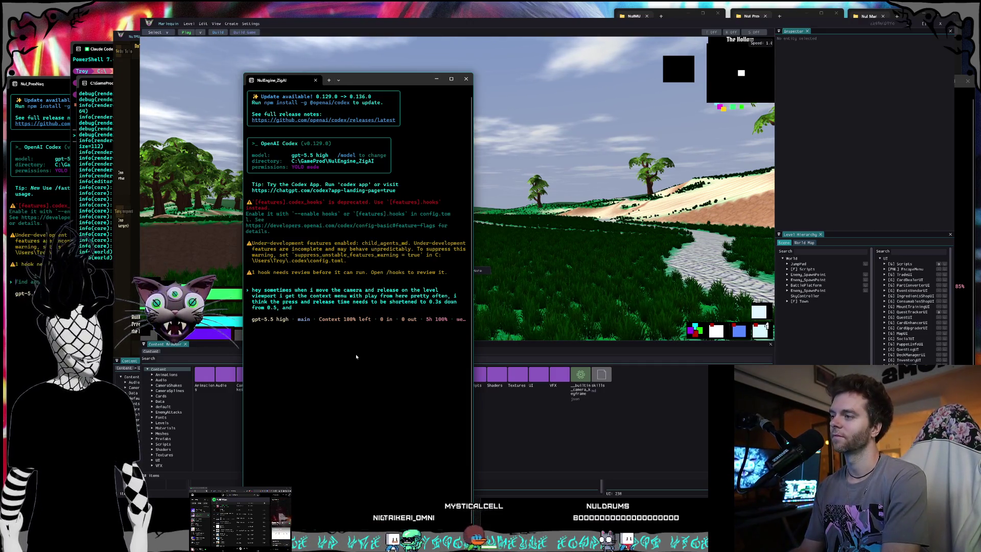
type(" if i move or rot")
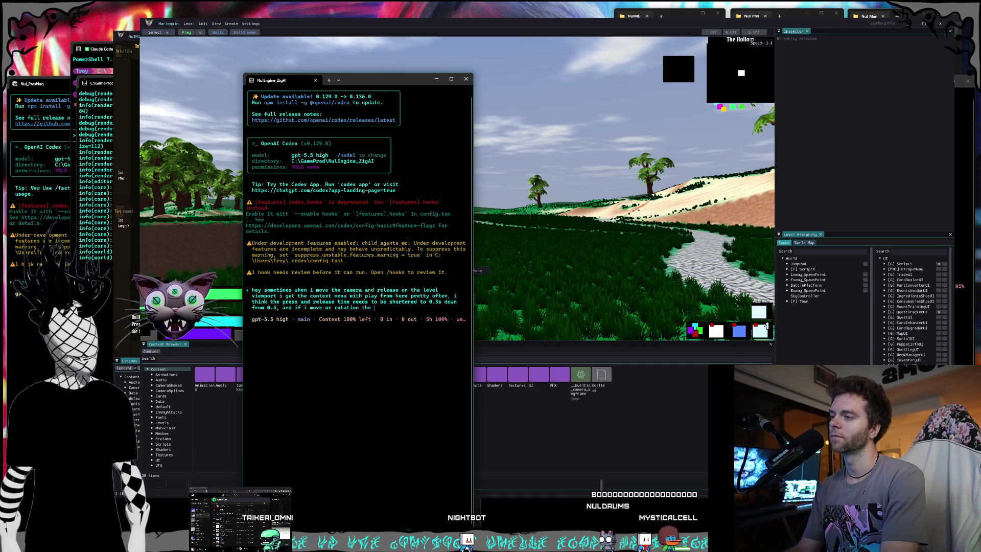
type("ation")
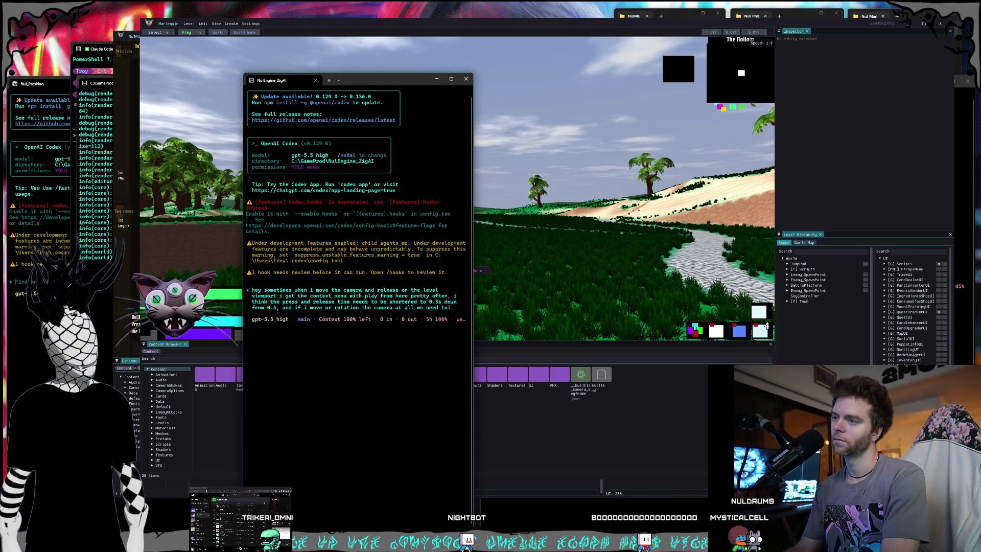
type("cancel and")
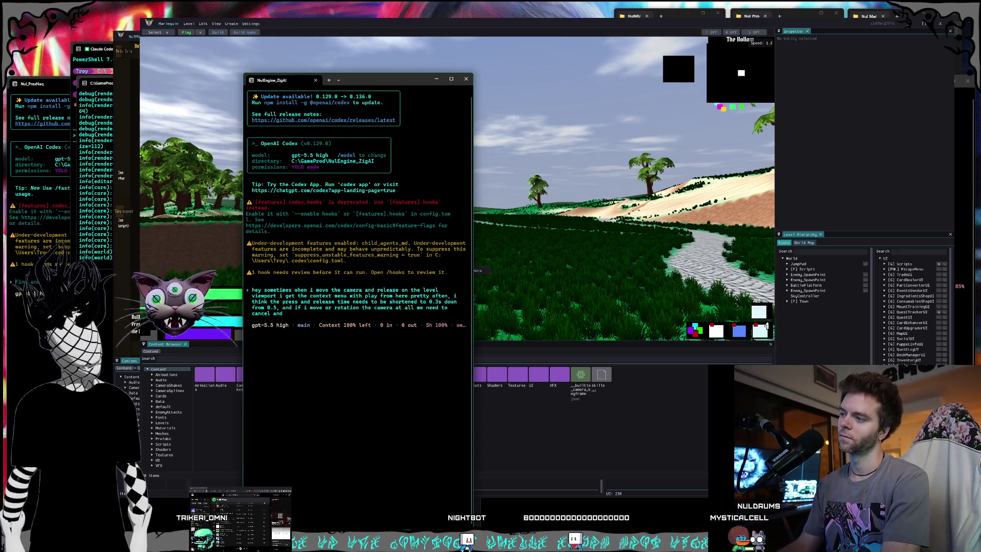
type(" ignore the r")
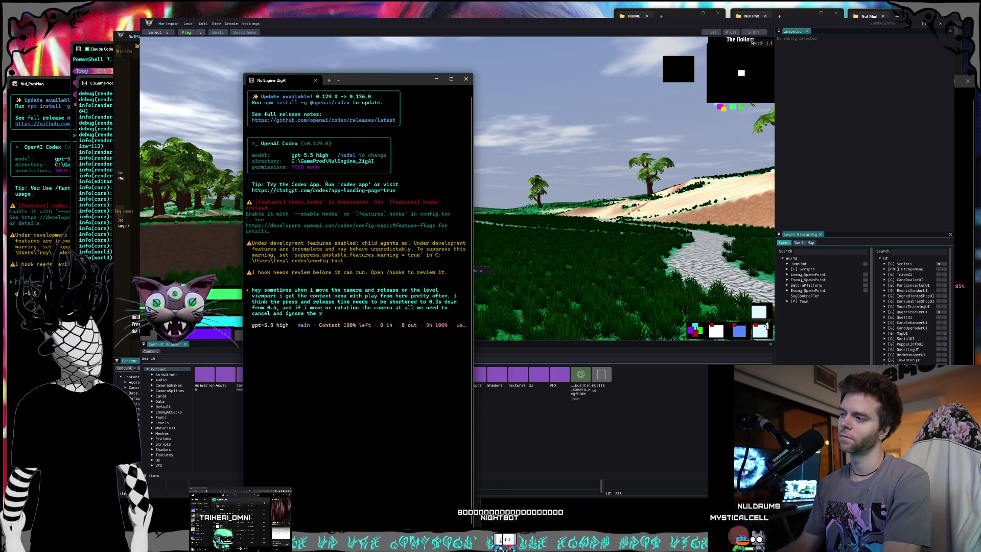
type("elease action trigg")
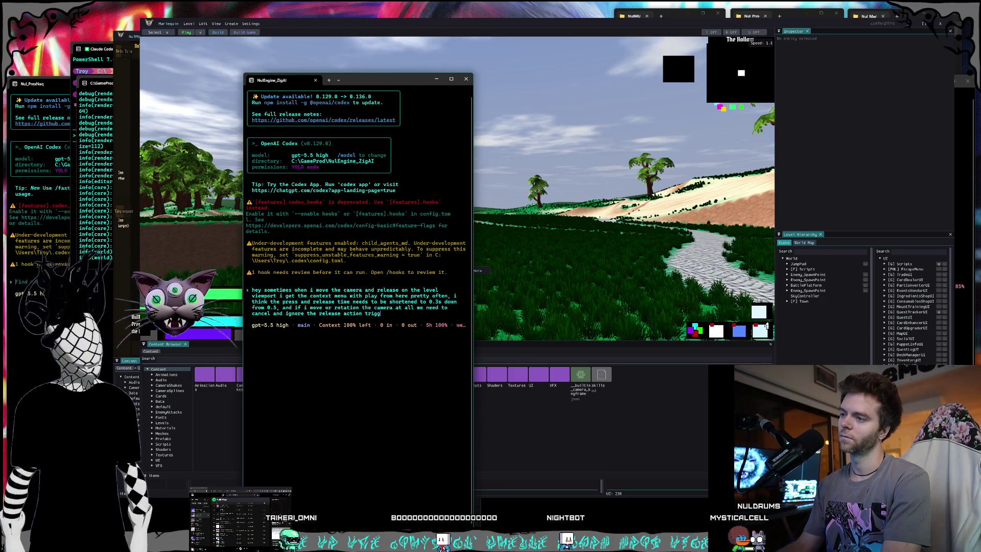
type("ering the menu")
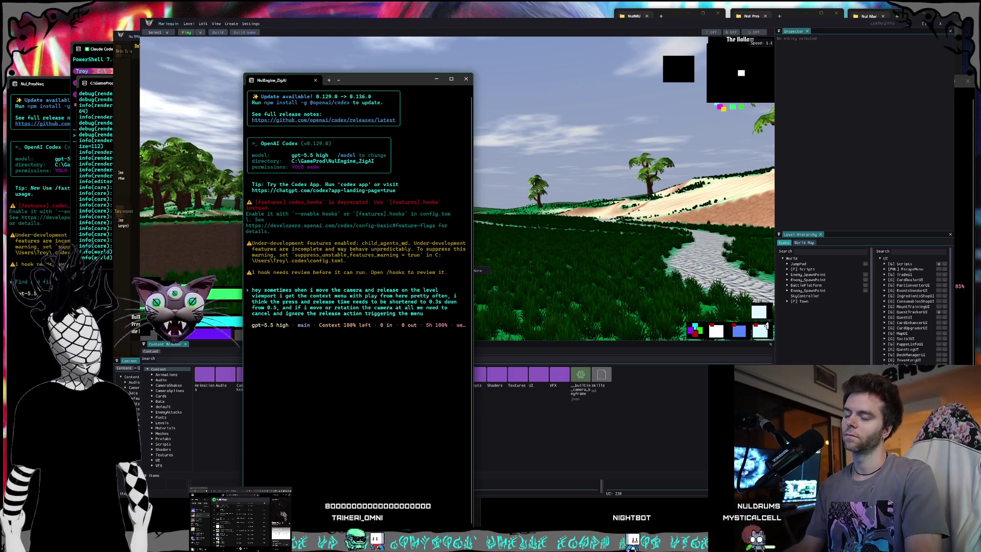
type(" for when i")
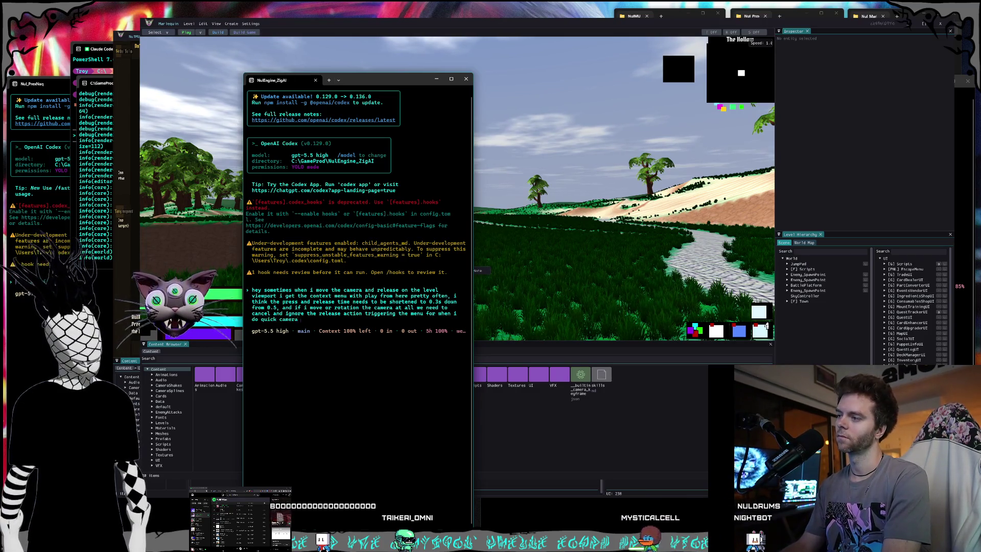
type("s")
key("Return")
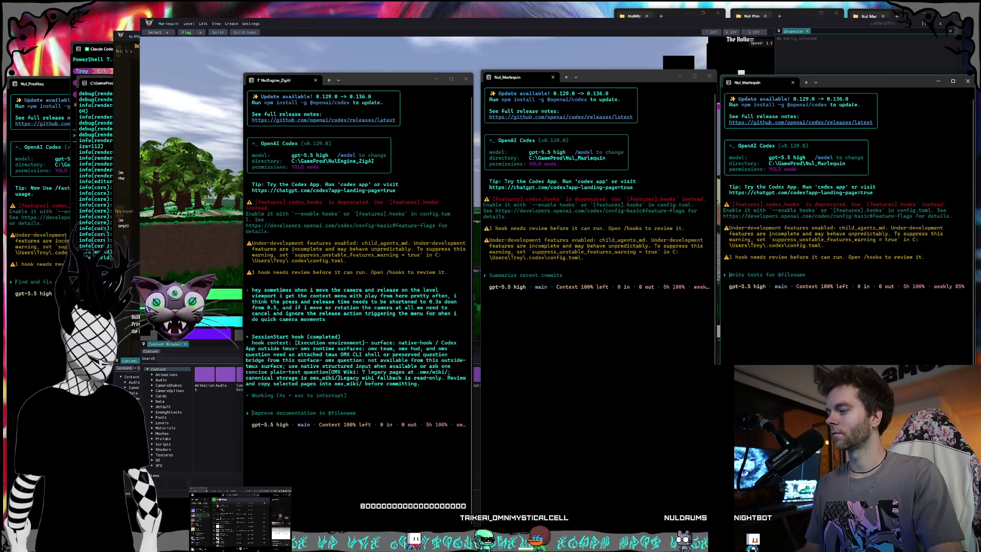
key("alt+Tab")
Scroll through Claude's redrawn Nuldrums region map reply, its region cards and summary
scroll(578, 260, "down", 4)
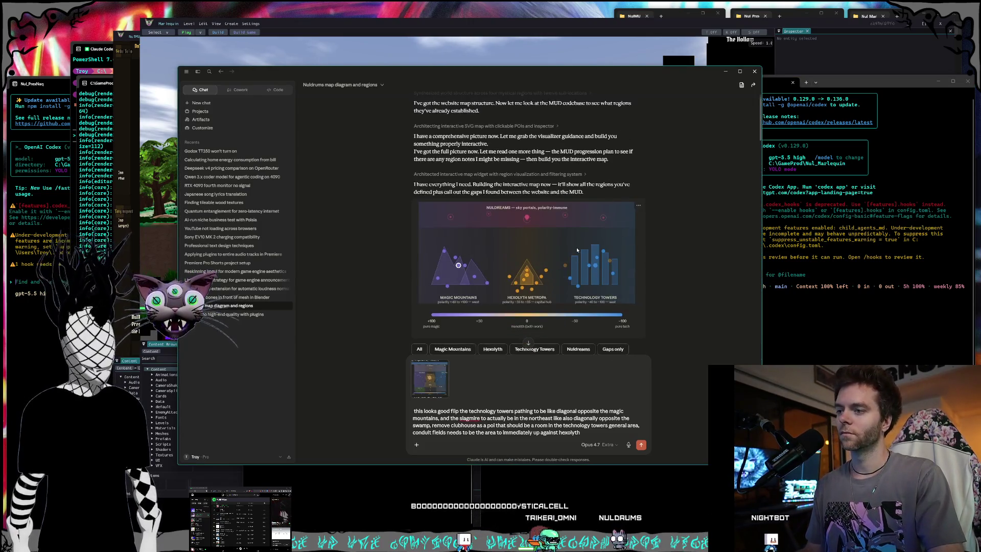
scroll(578, 258, "up", 3)
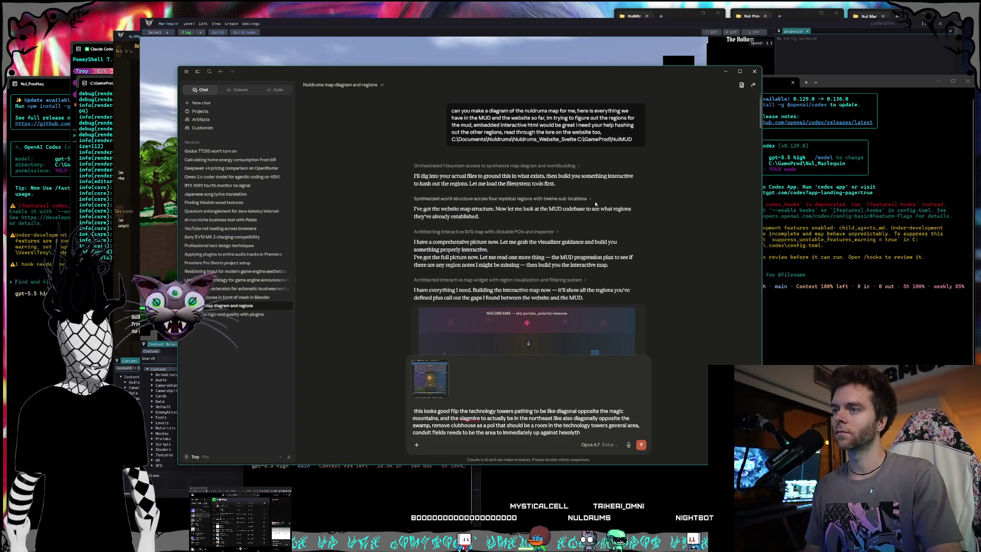
scroll(595, 203, "down", 15)
scroll(632, 203, "down", 5)
scroll(632, 204, "down", 10)
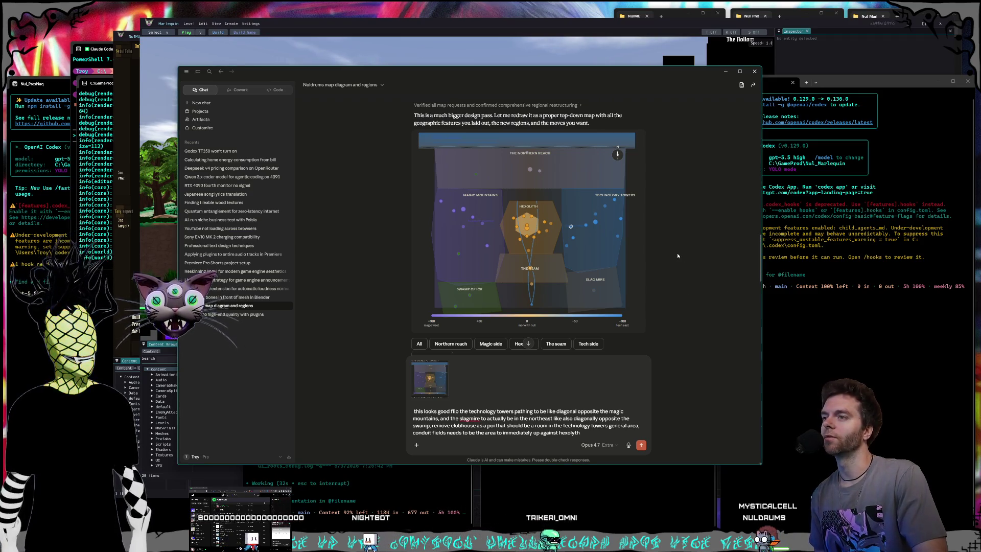
scroll(676, 255, "down", 10)
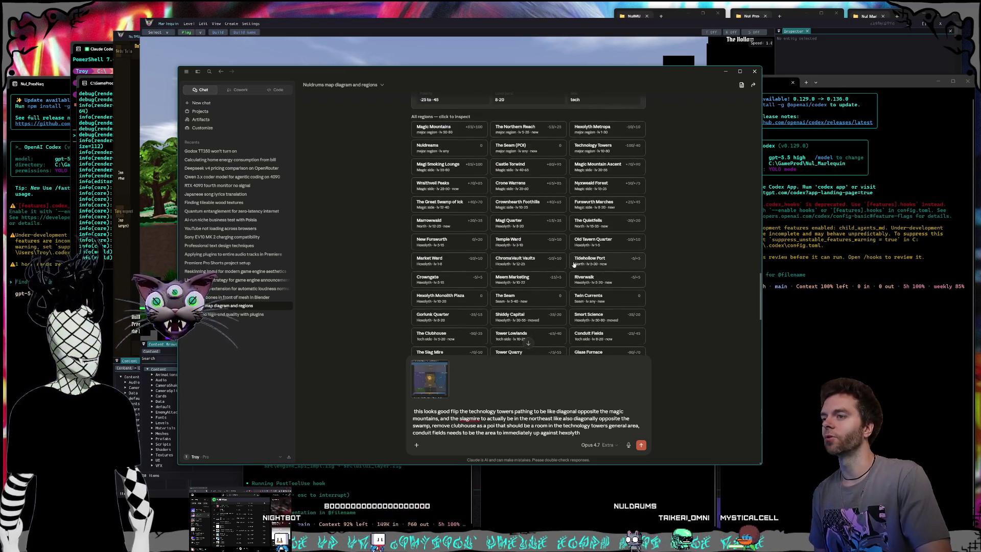
scroll(581, 252, "down", 1)
scroll(581, 252, "down", 1)
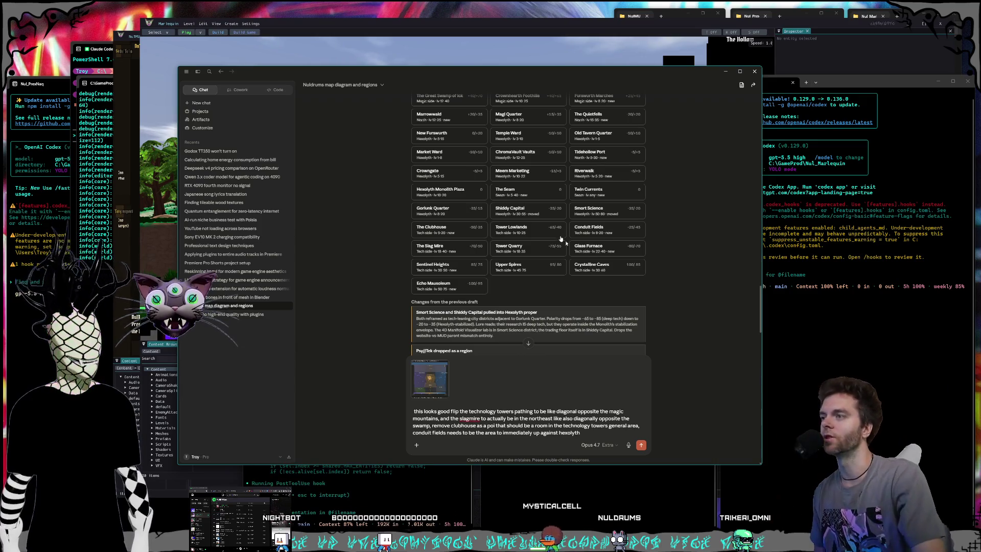
scroll(581, 258, "up", 3)
scroll(581, 261, "up", 5)
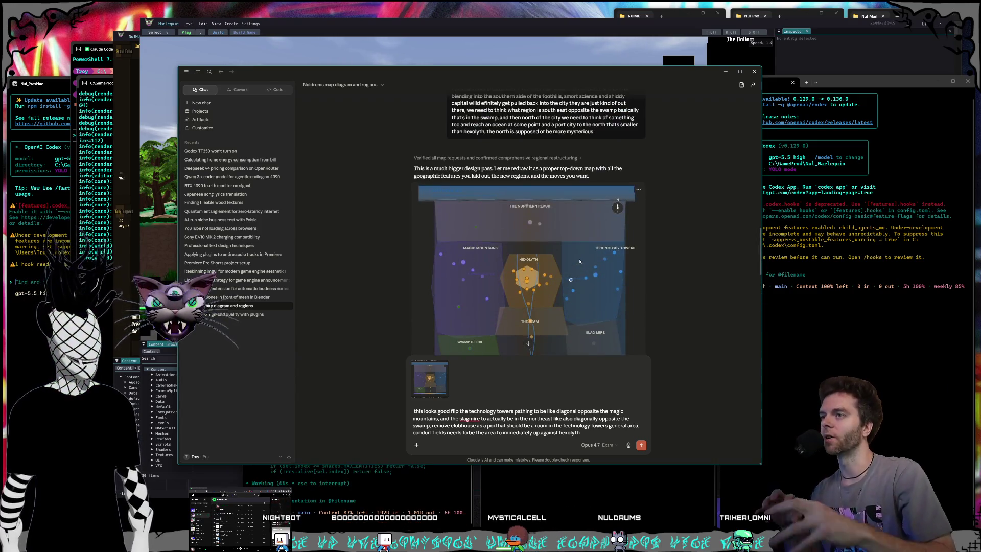
scroll(572, 261, "down", 15)
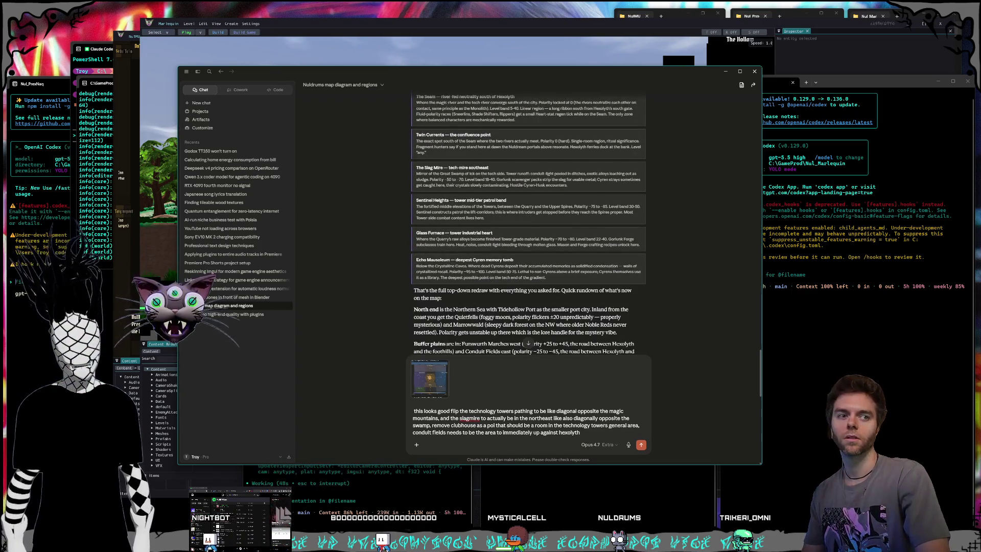
scroll(463, 293, "down", 10)
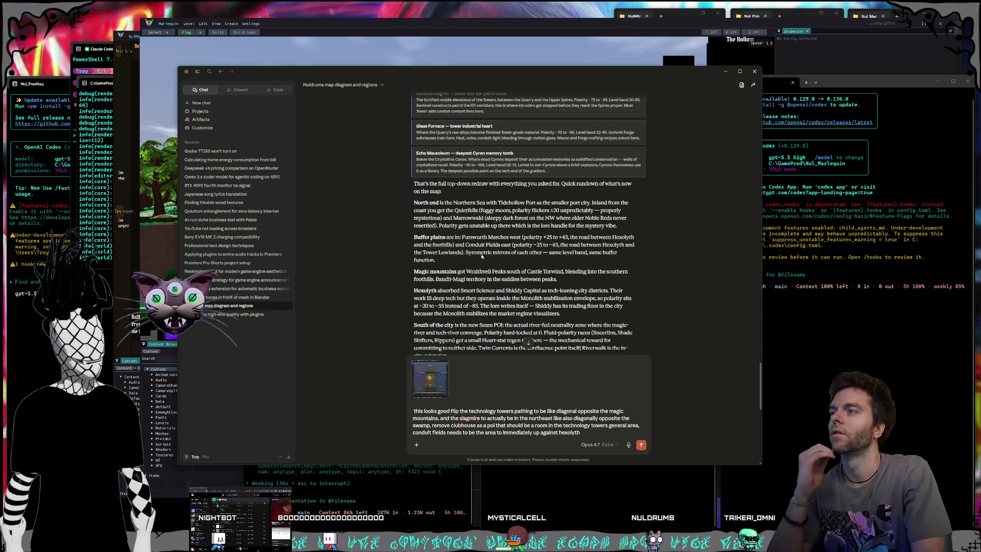
scroll(542, 245, "up", 10)
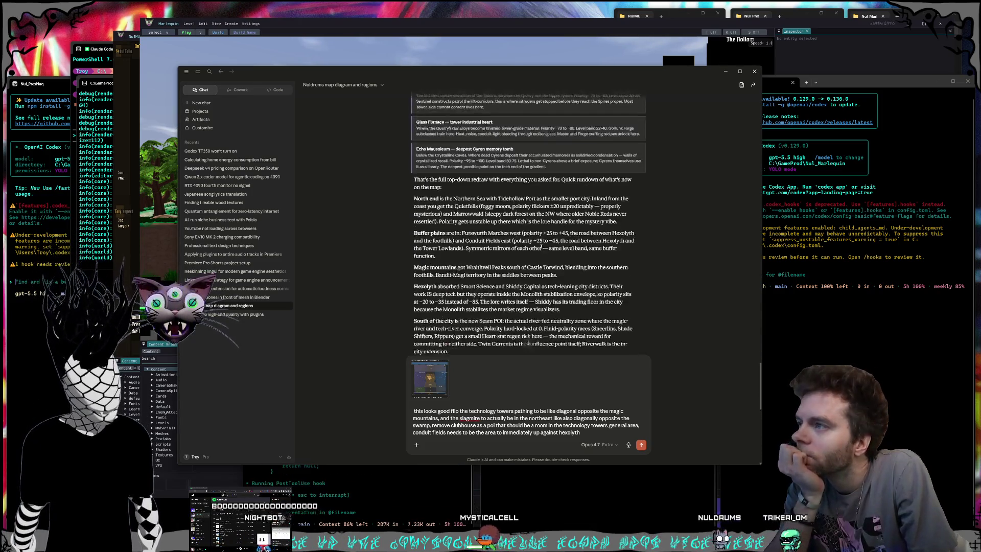
scroll(541, 235, "up", 10)
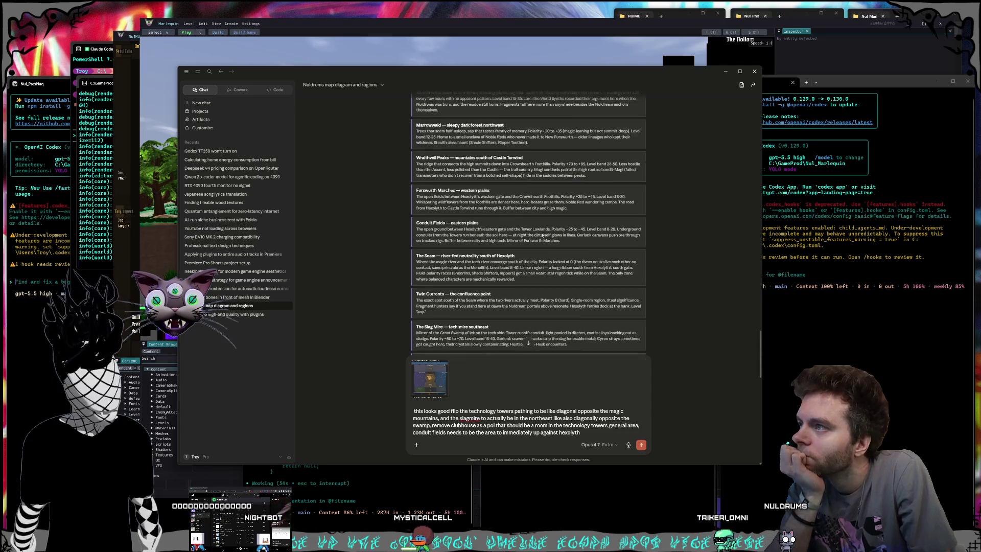
scroll(537, 228, "up", 10)
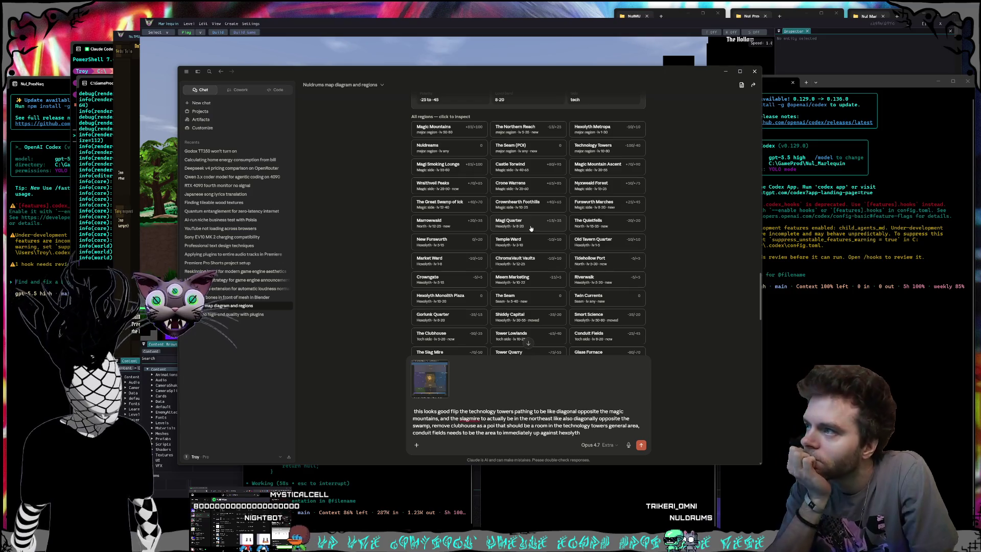
scroll(517, 200, "up", 10)
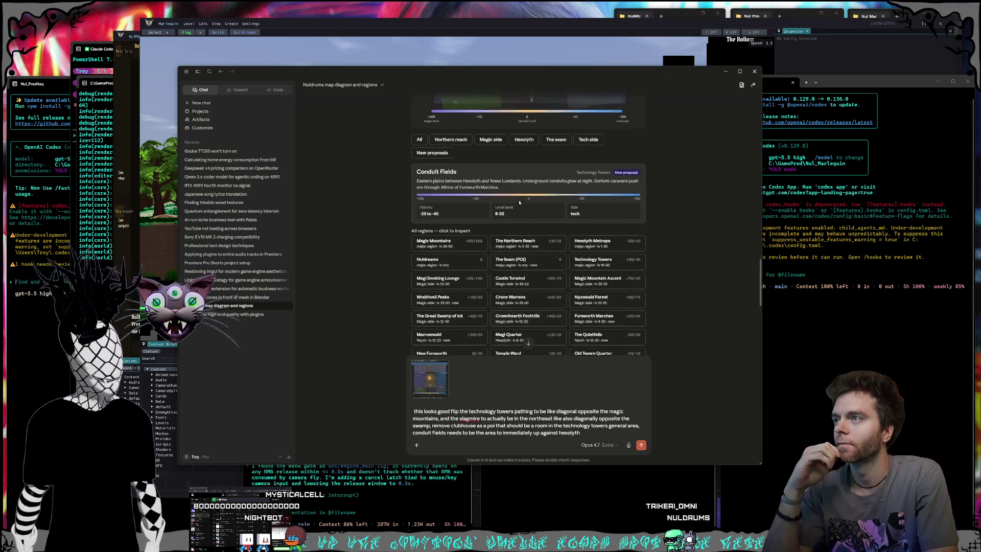
Inspect the Slag Mire region's info card on the Nuldrums map widget
scroll(567, 226, "down", 1)
left_click(597, 240)
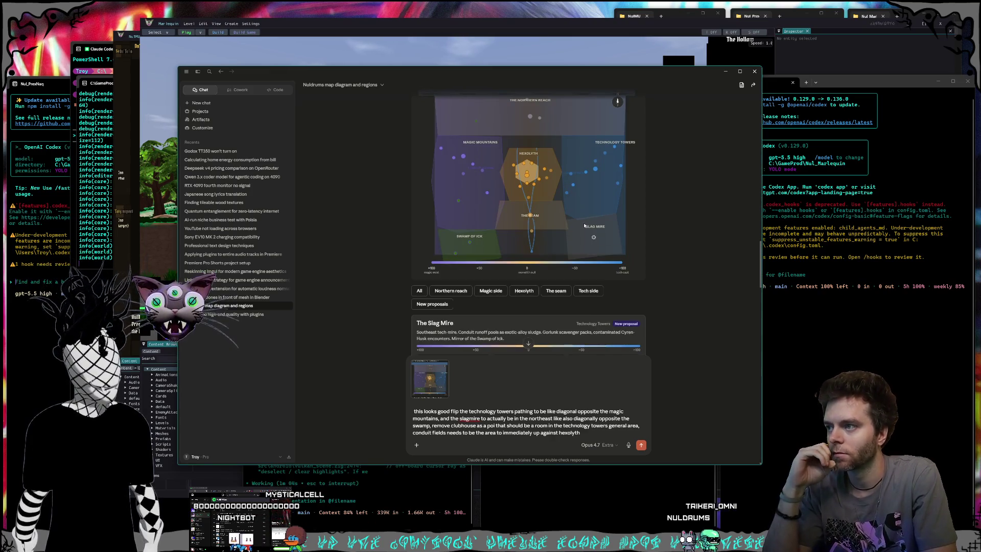
scroll(585, 226, "down", 3)
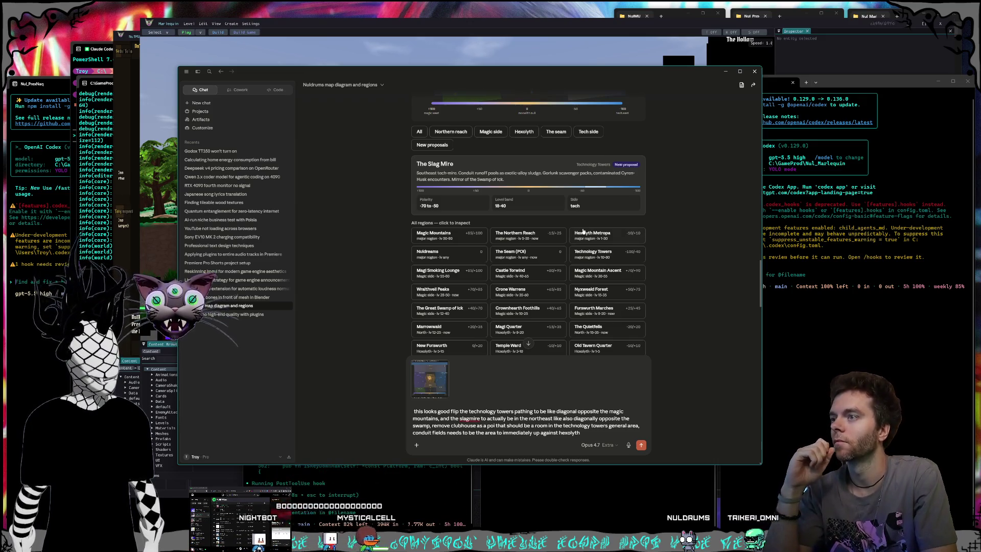
scroll(583, 230, "up", 4)
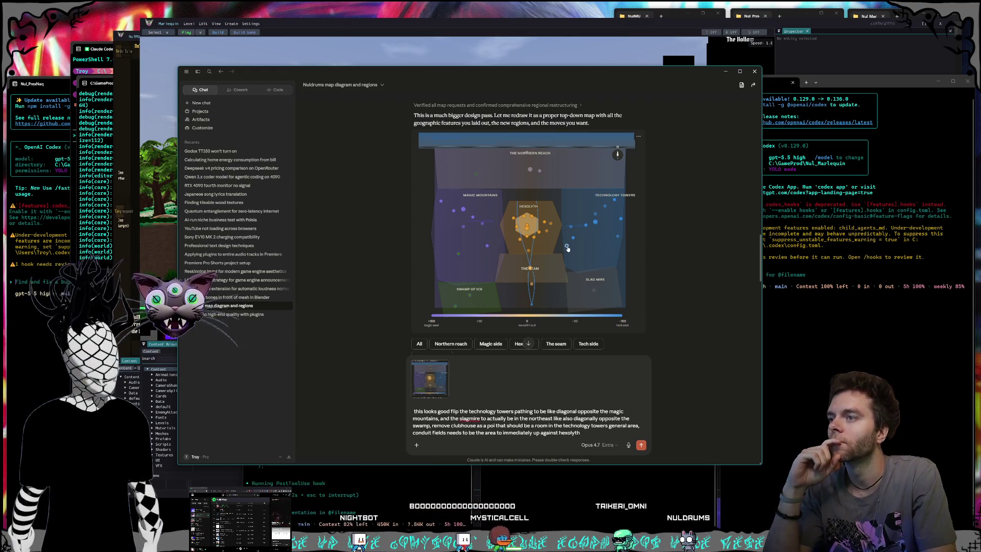
scroll(568, 248, "down", 2)
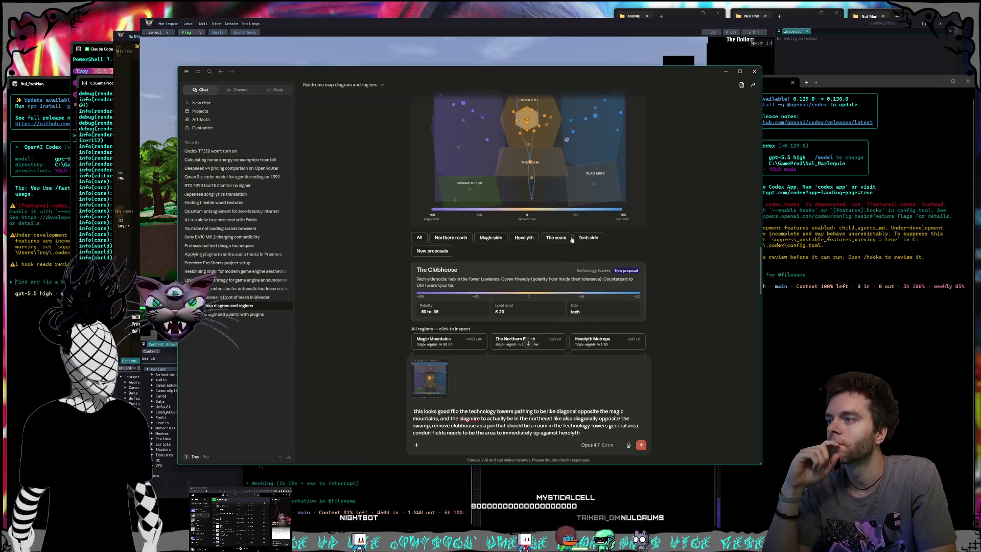
scroll(571, 239, "up", 2)
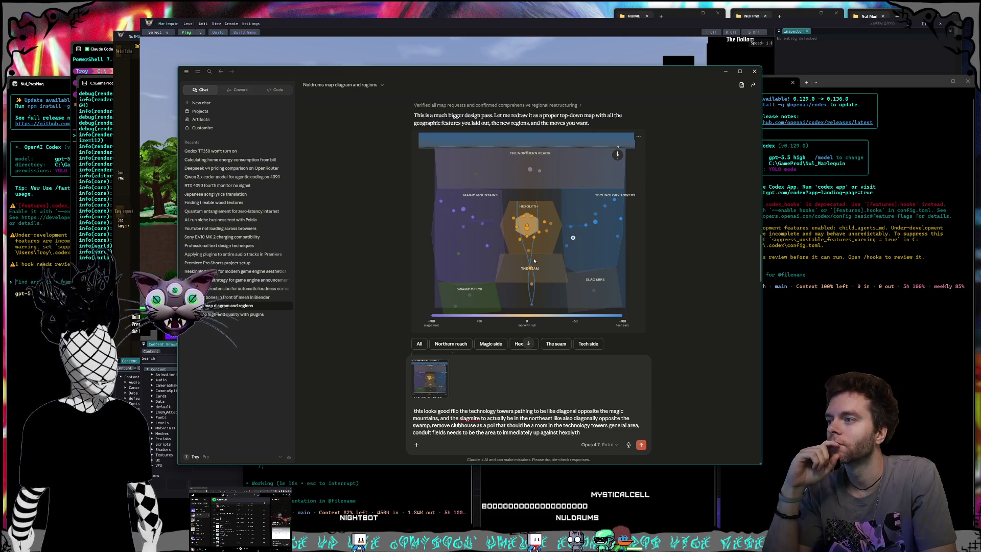
scroll(536, 261, "down", 2)
scroll(658, 247, "up", 2)
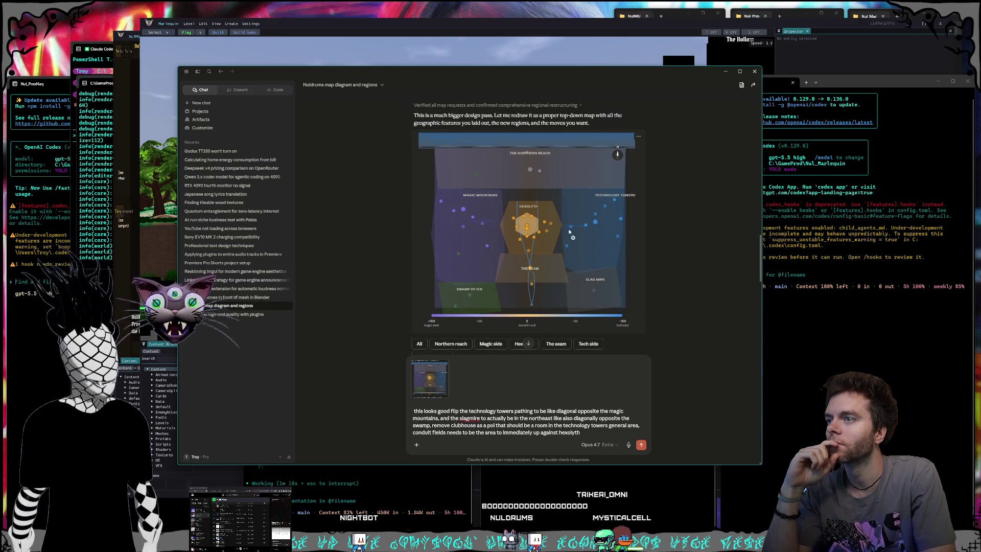
scroll(568, 233, "down", 2)
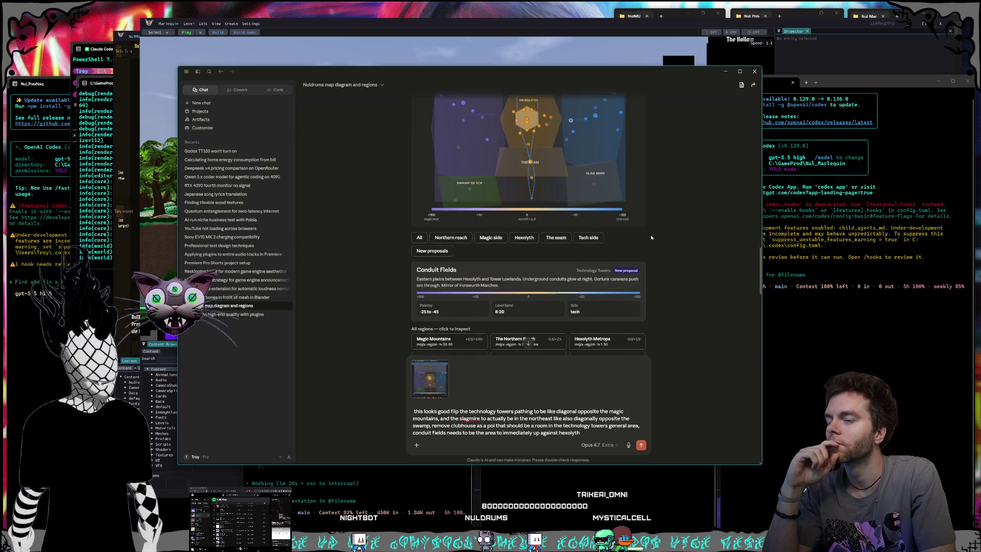
scroll(648, 237, "up", 1)
scroll(648, 237, "up", 2)
scroll(648, 237, "down", 2)
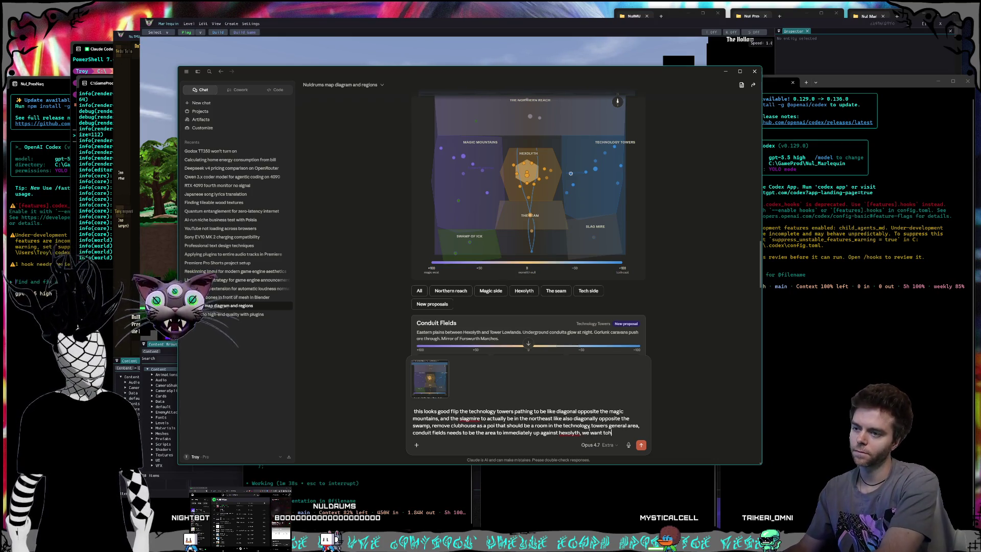
Add to the draft that Hexolyth should have mostly open greenfields on either side
type("olyth")
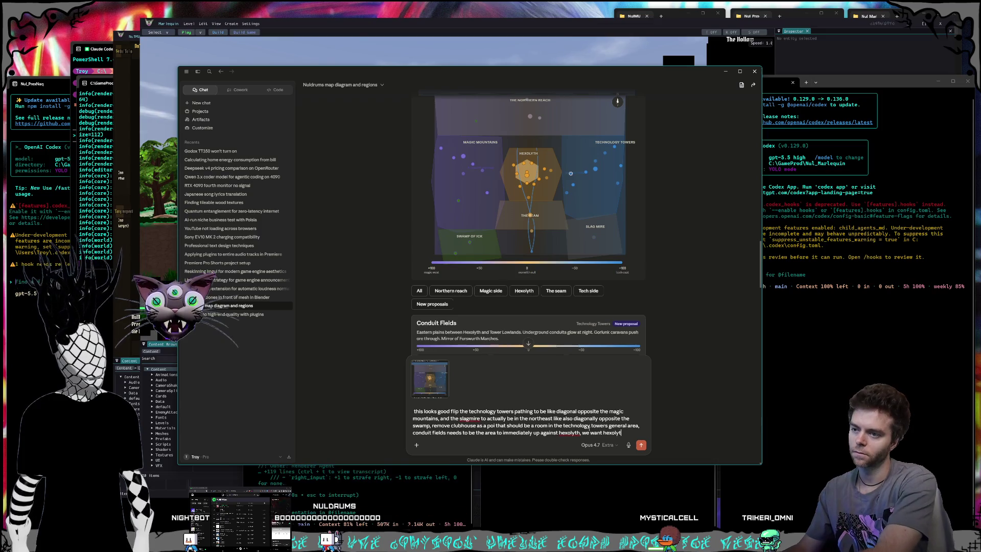
type(" to have mostly")
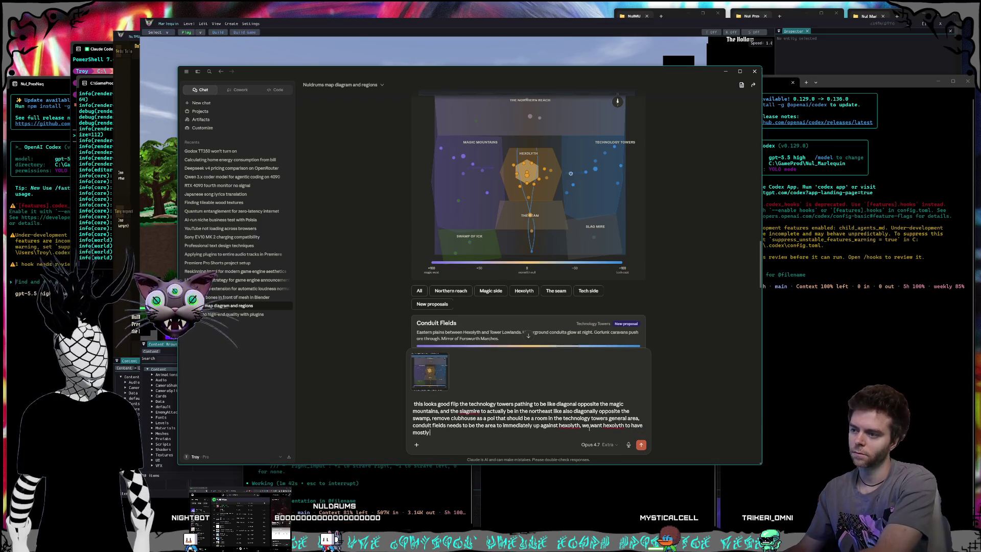
type(" open greenfields on either ")
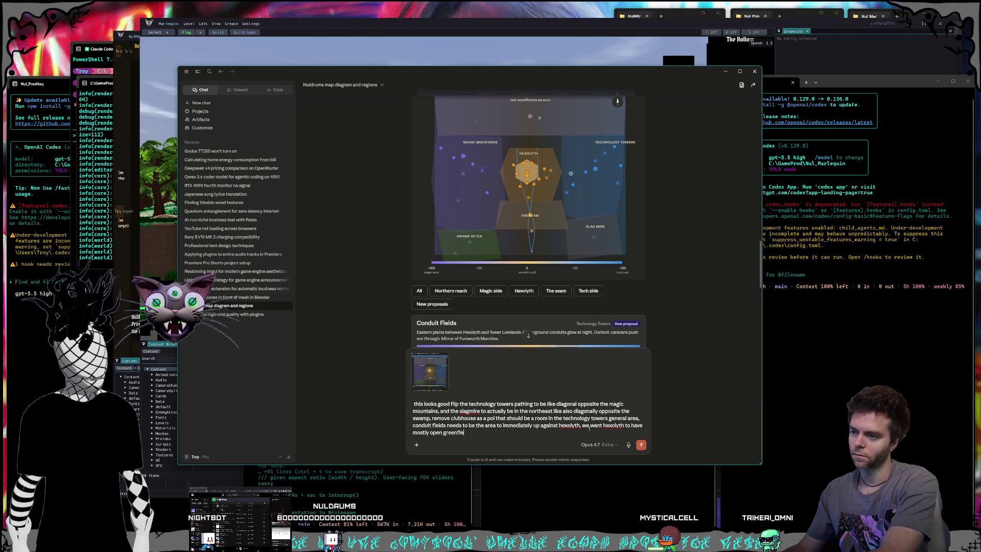
type("side and the")
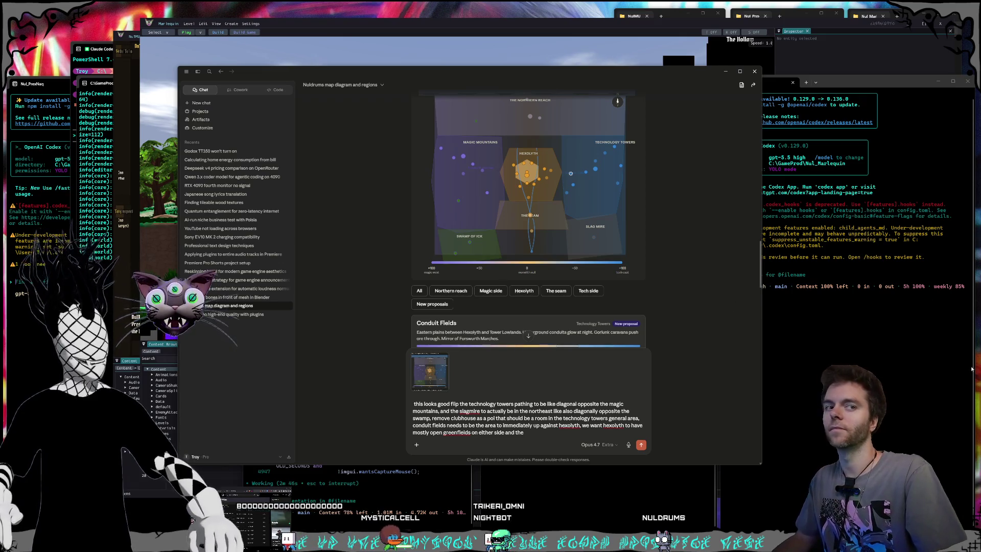
left_click(537, 438)
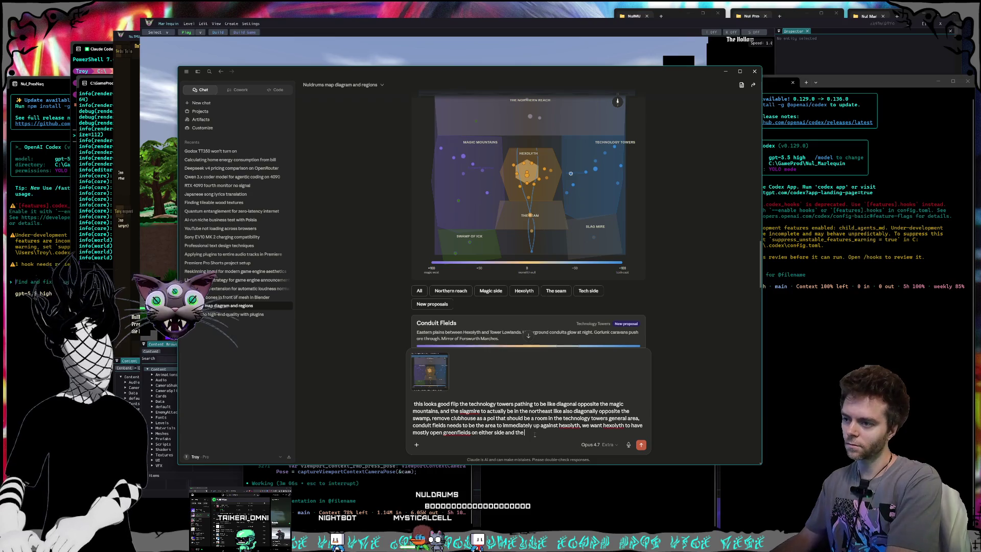
Describe magic-side thick woods and tech-side green plains leading to towers and jagged crystal mountains
key("BackSpace")
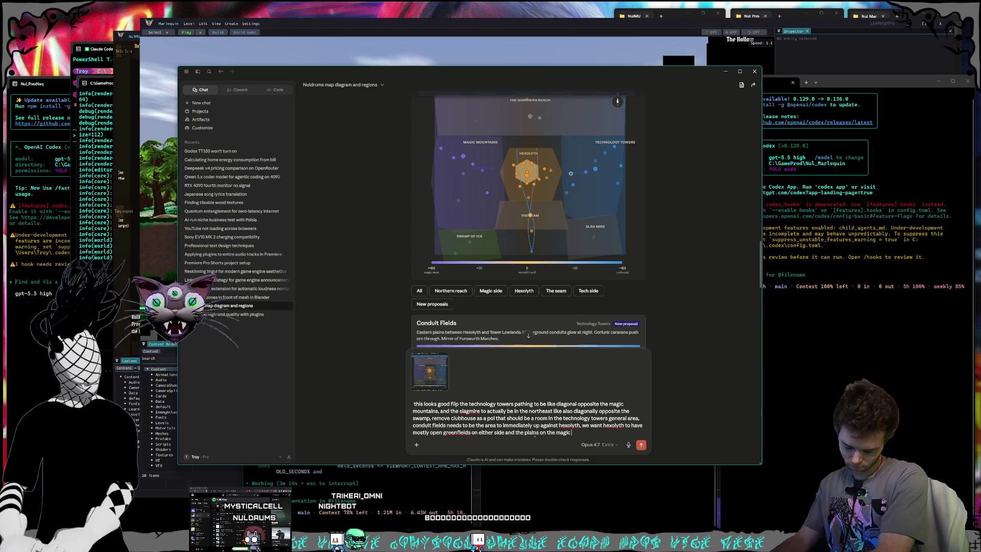
type("side ")
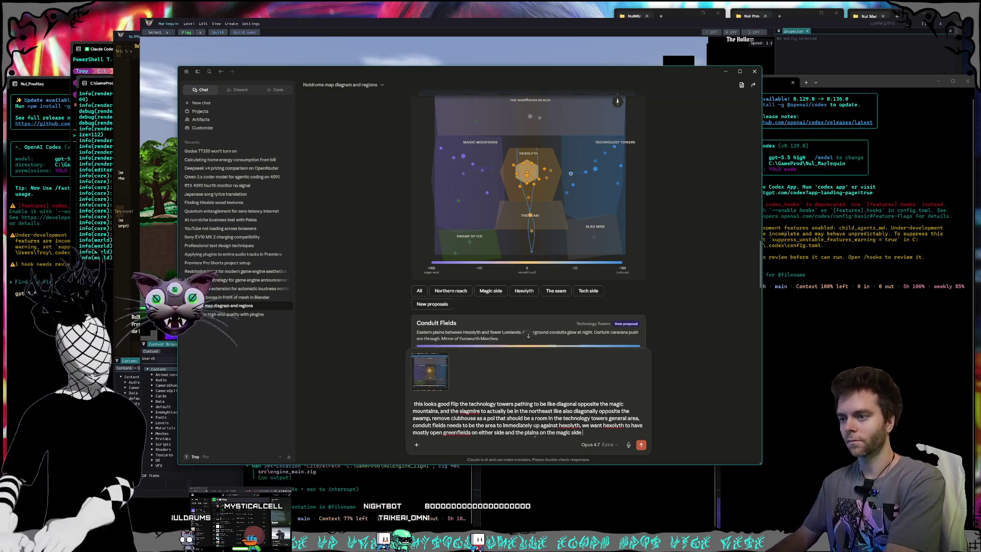
type("qu")
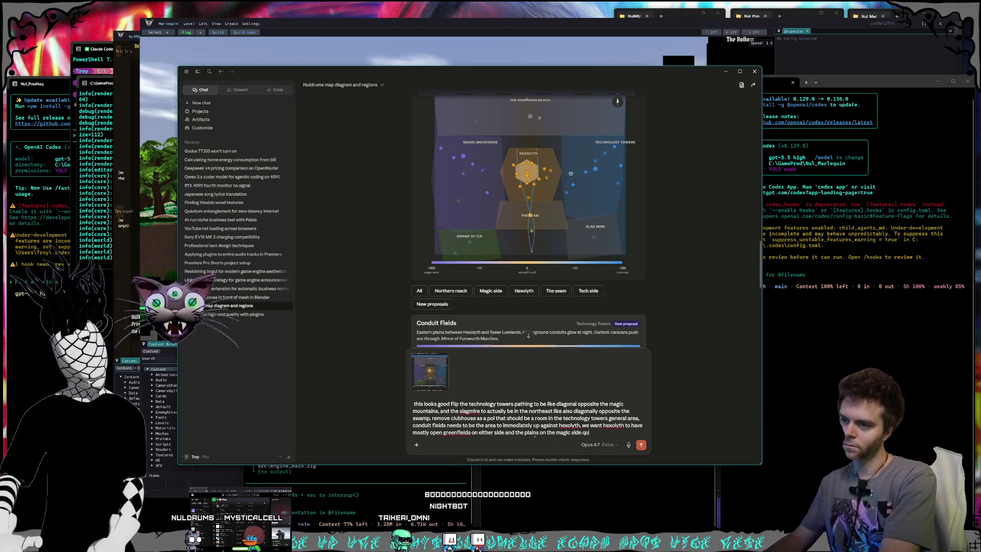
type("ickly turn into")
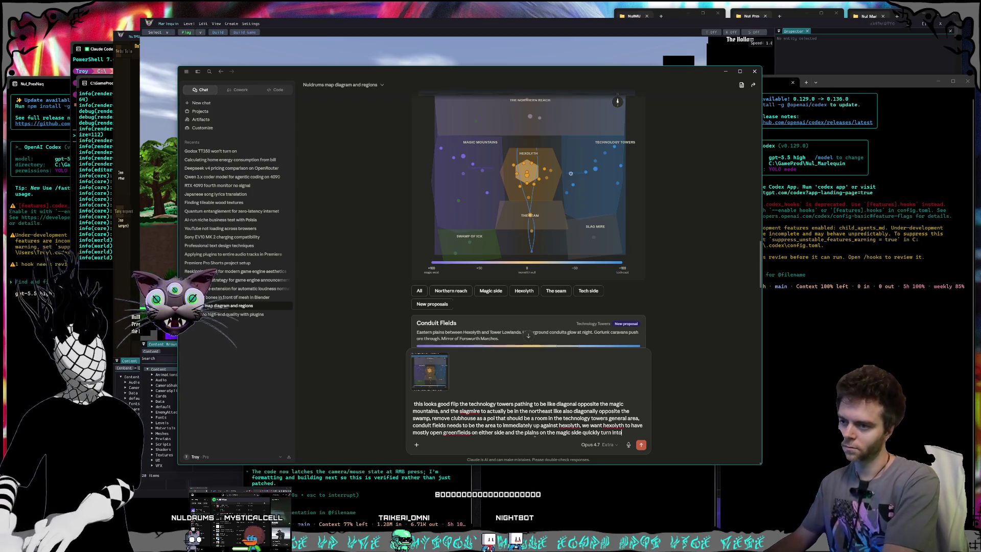
type(" thick woods, the te")
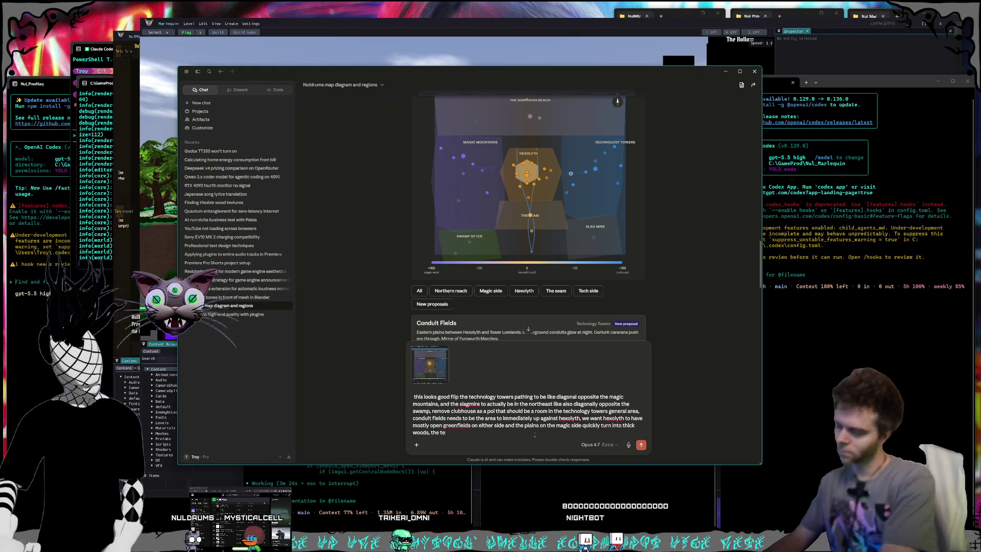
type("chnology side is ba")
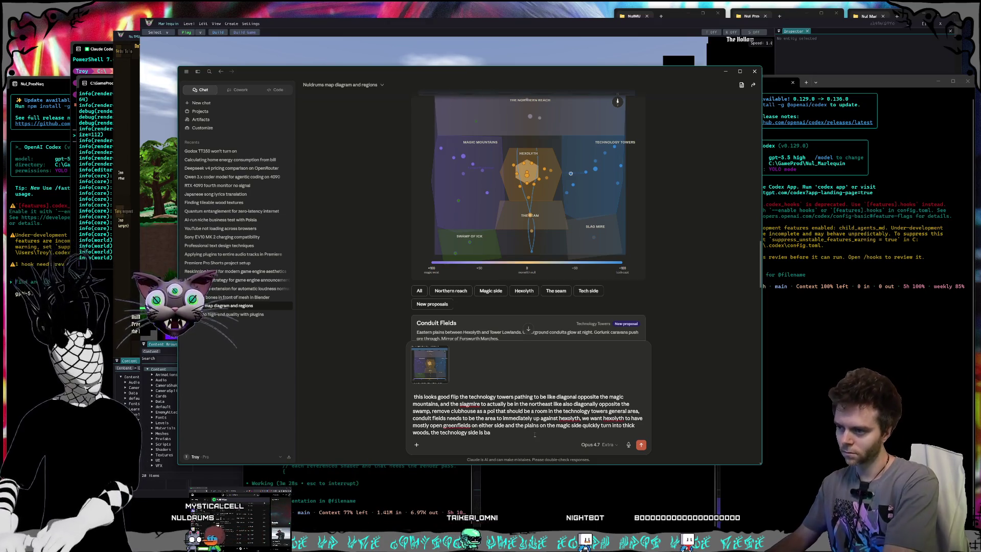
type("gree")
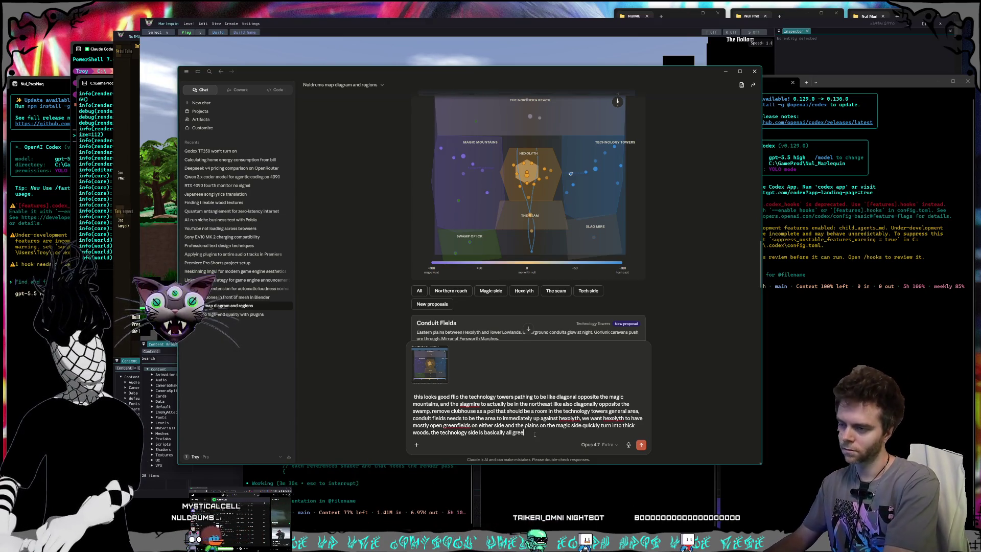
type("n plain")
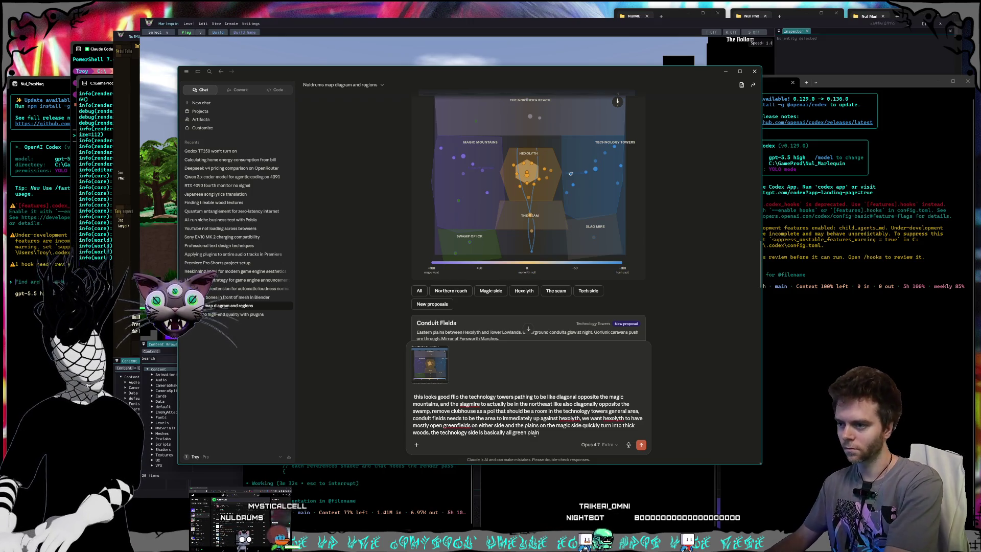
type("s until the tow")
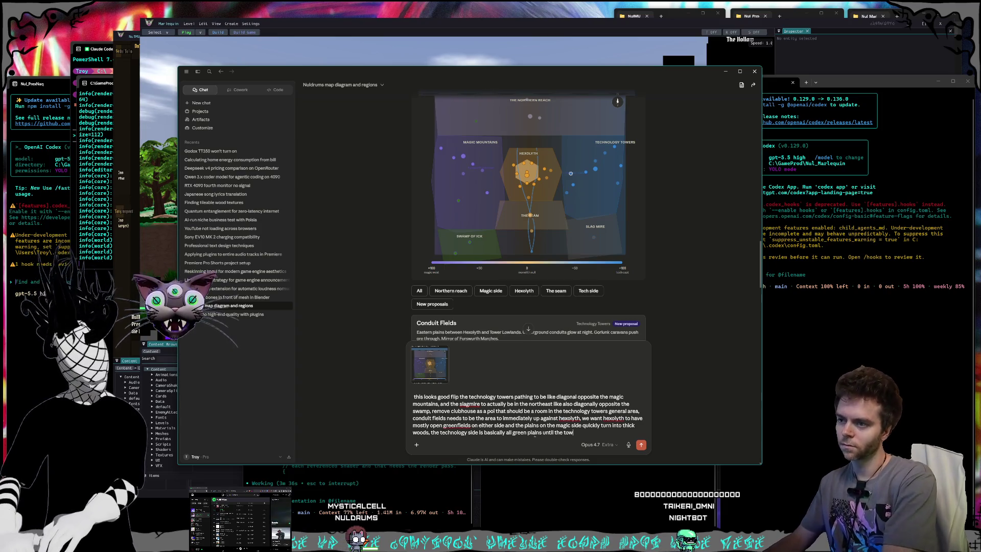
key("ctrl+BackSpace")
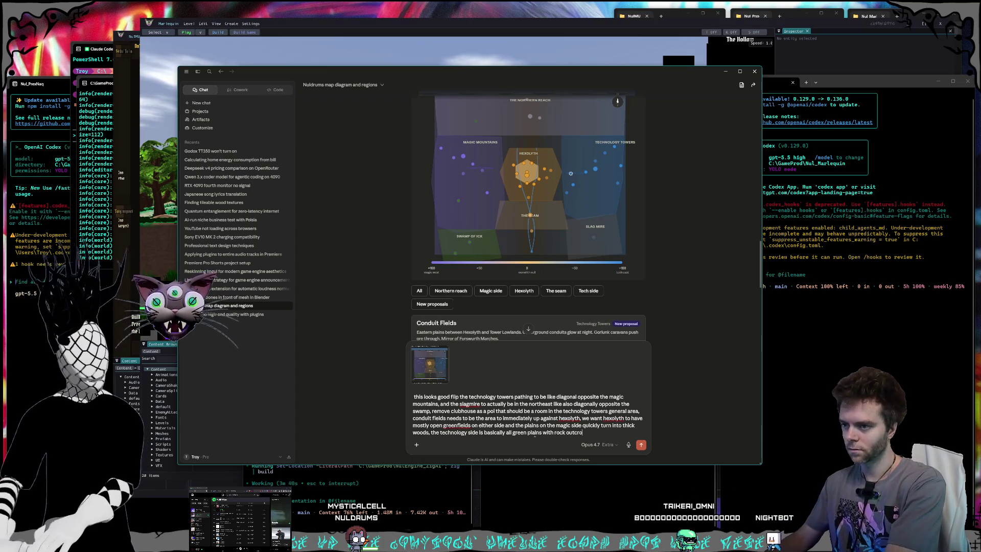
type("ppings and then")
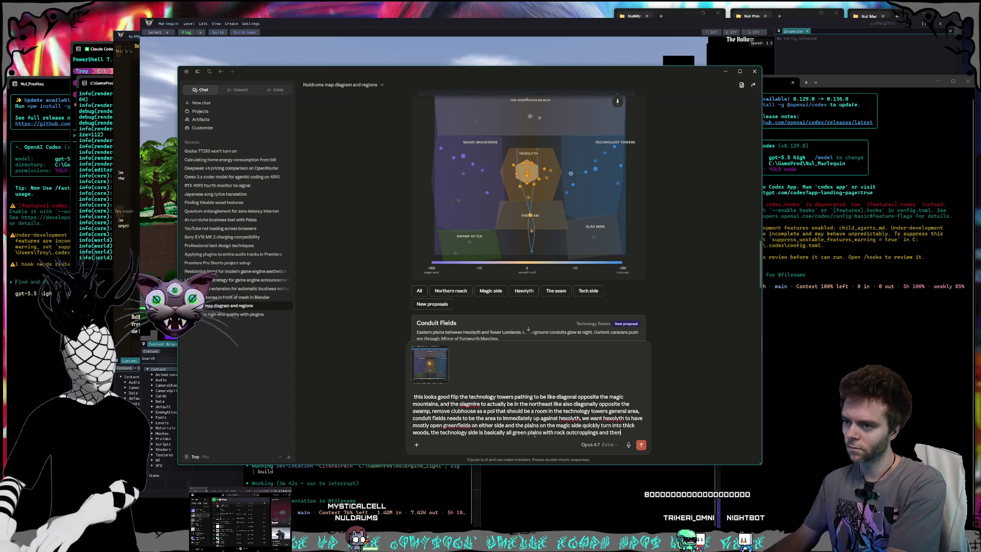
type(" the towers be")
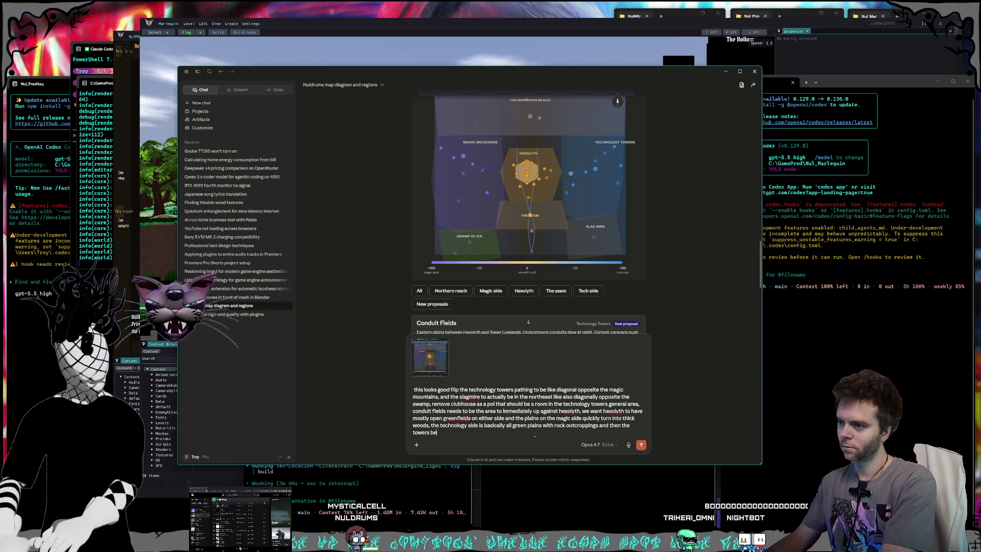
type("gin and")
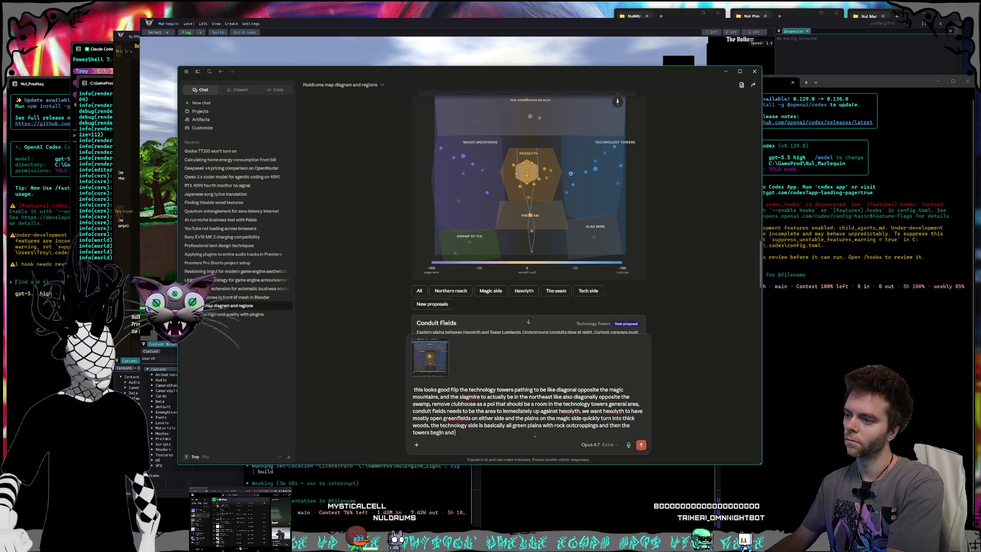
type(" eventually the")
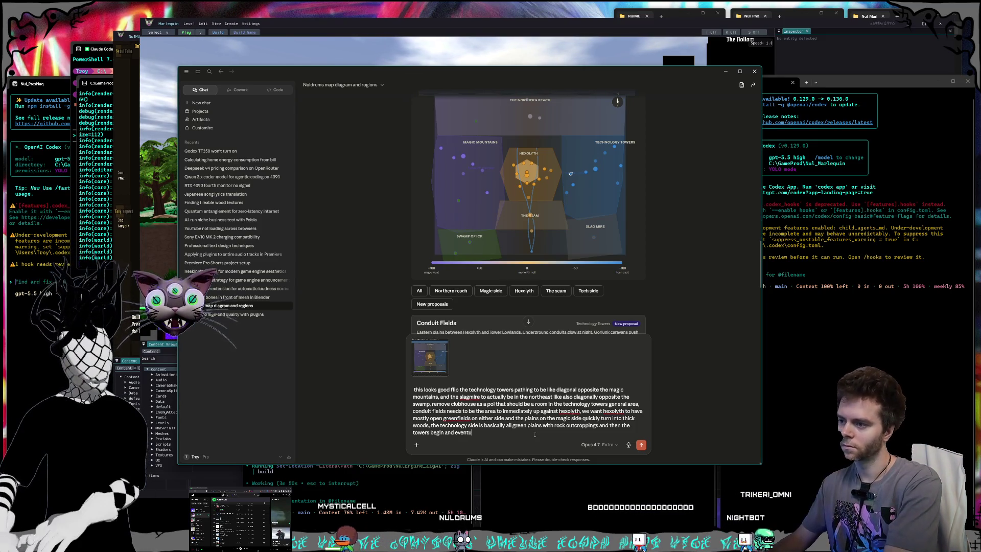
type("re's Jac")
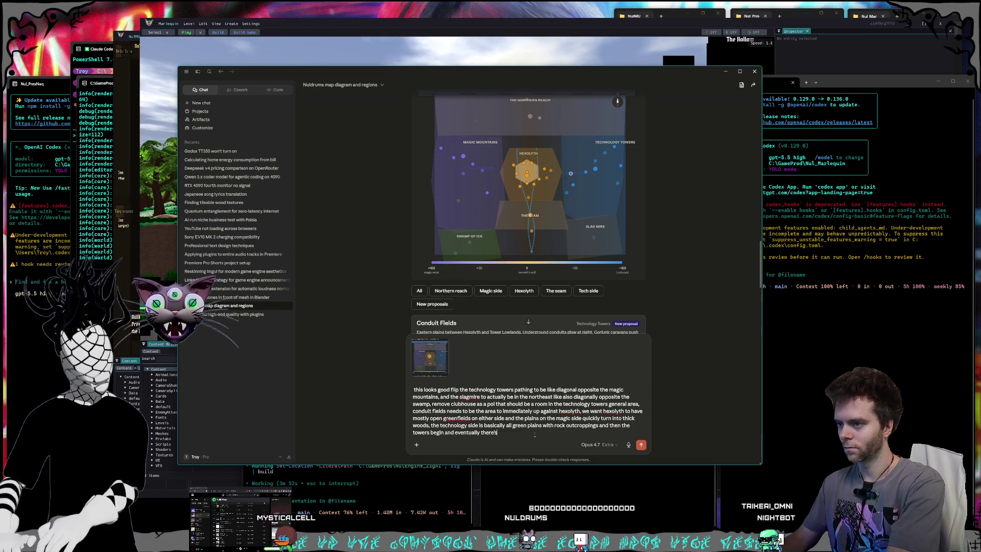
key("BackSpace")
type("gged crystal mountains")
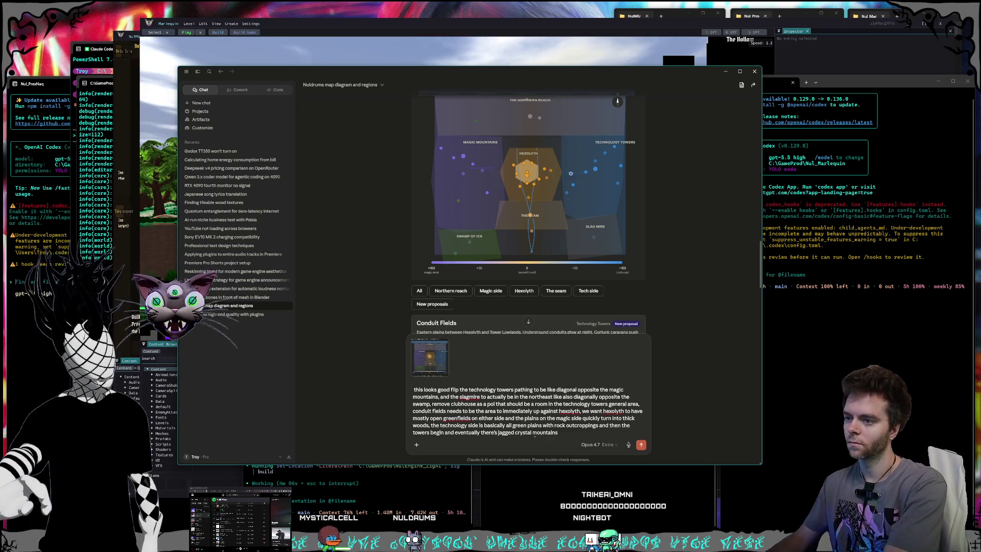
Add that the towers are jumbled, with rivers of information flowing towards the main river and seam
type(" where the touc")
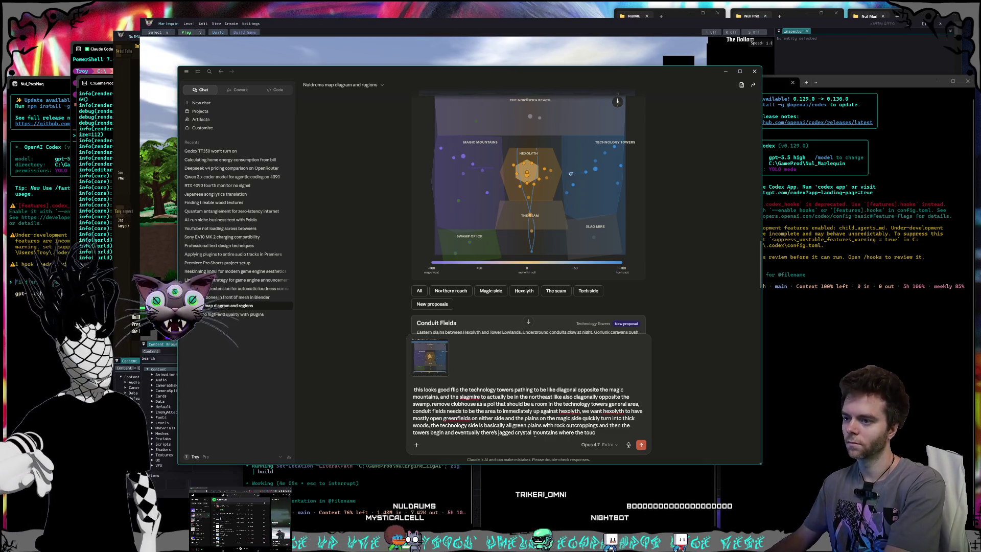
key("BackSpace")
key("BackSpace")
type("wers ar")
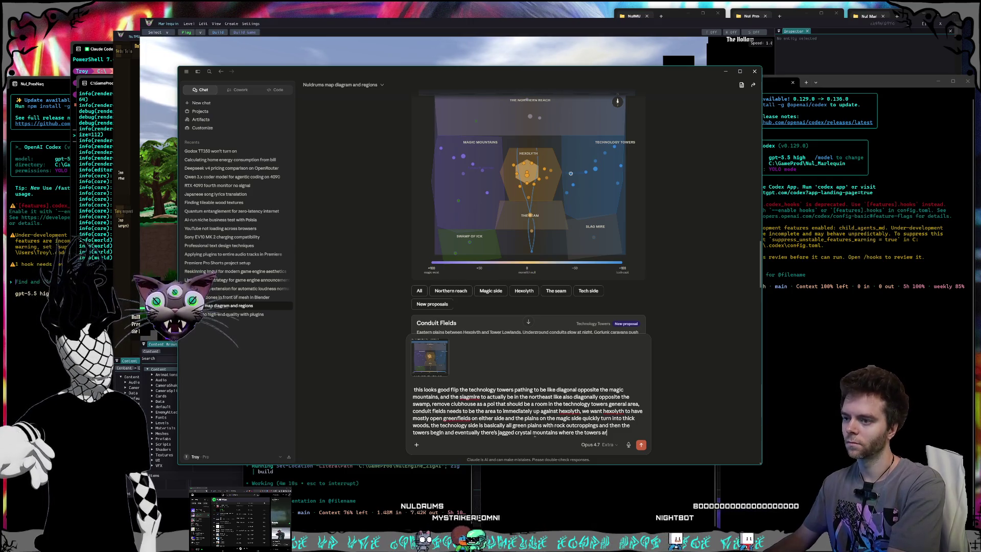
type("e jumbl")
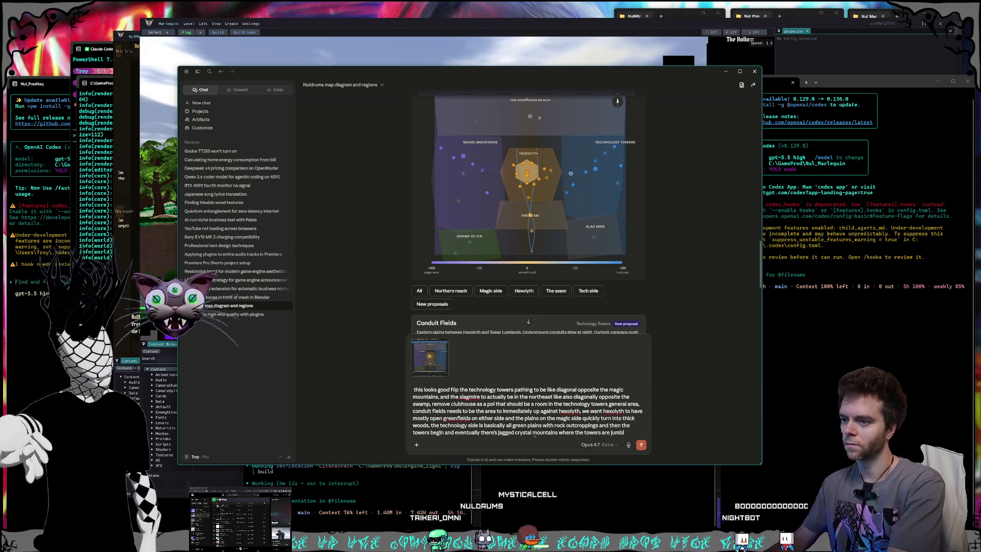
type("ed up")
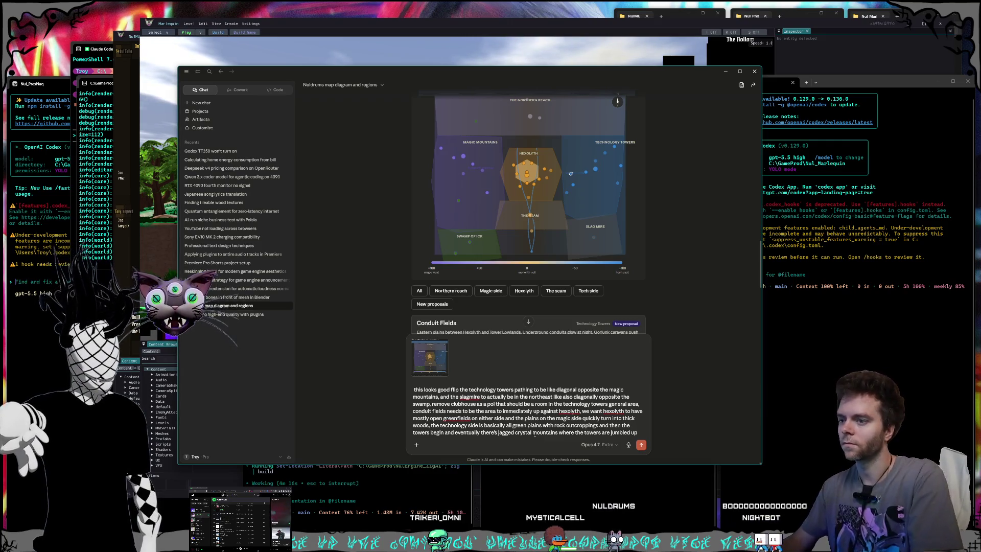
type(" we")
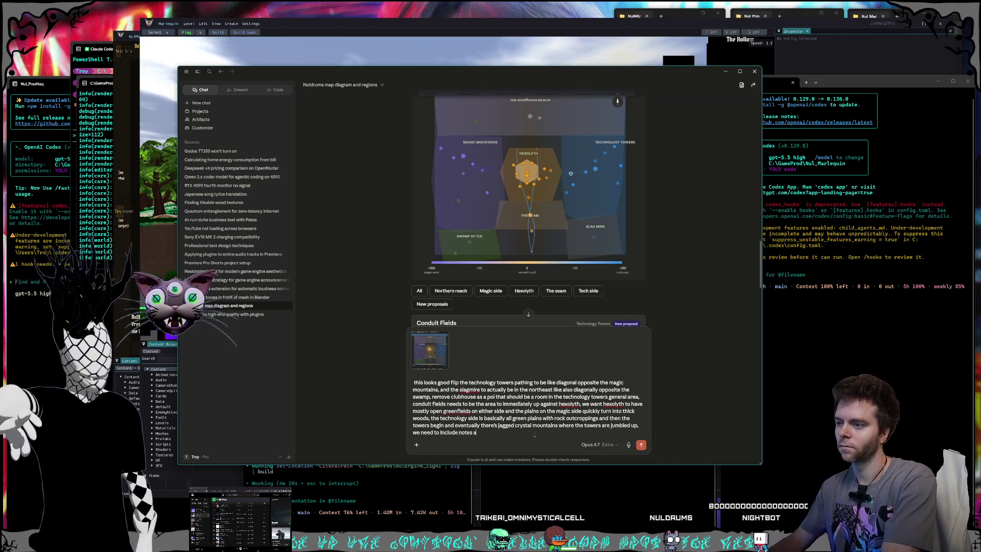
type("ut t")
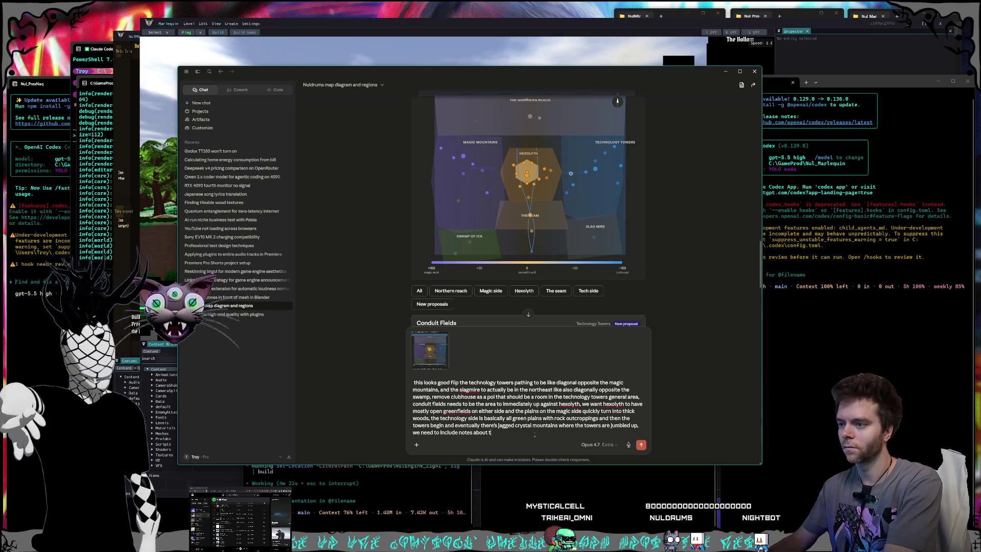
type("he rivers")
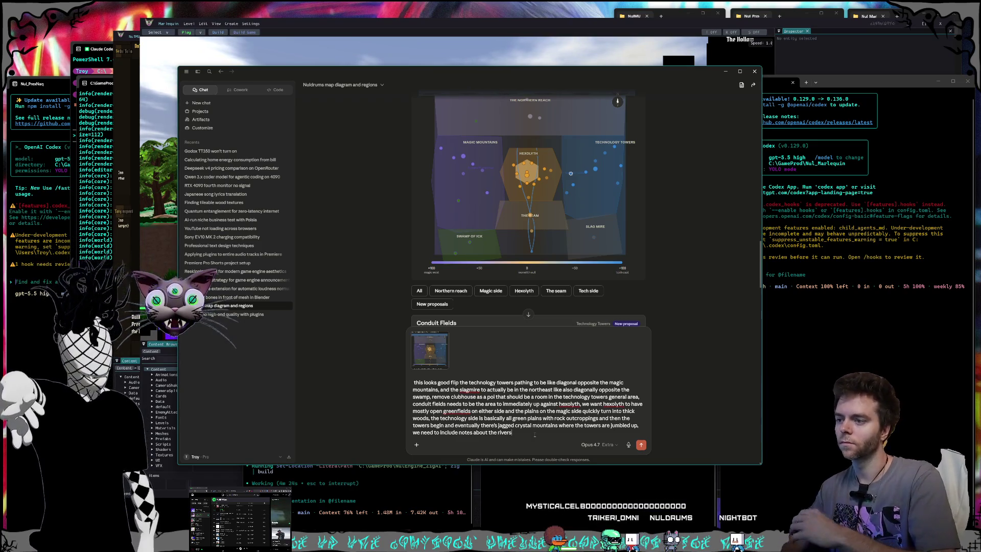
type(" of")
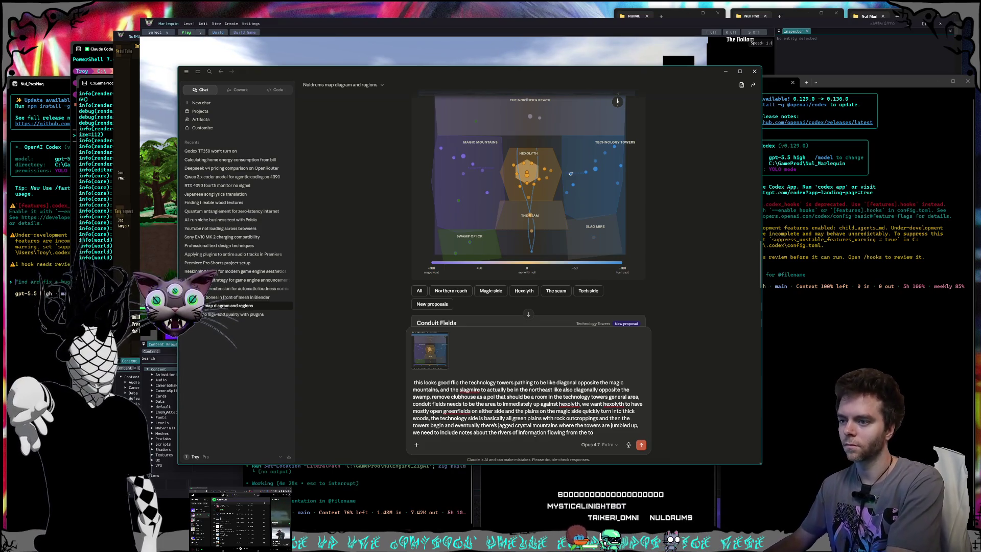
type("wers")
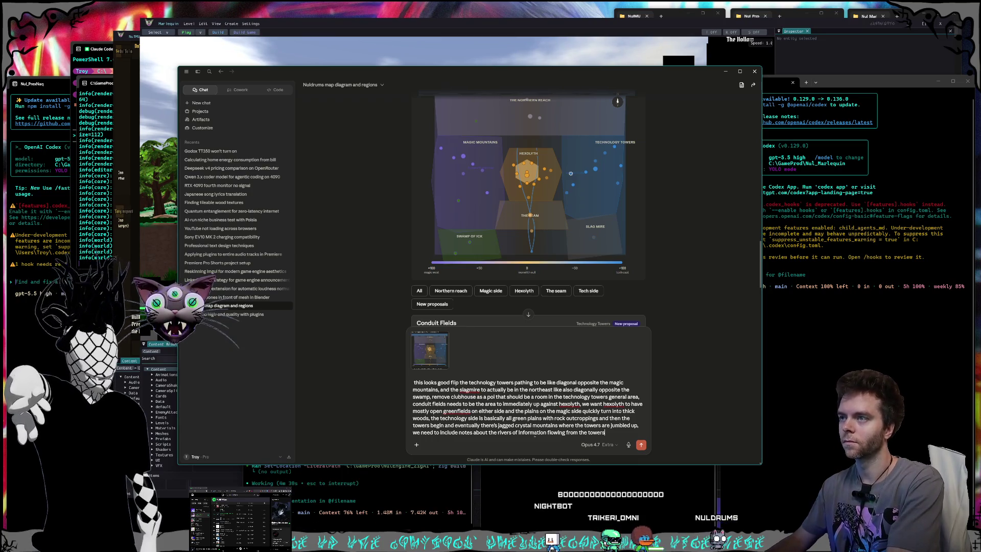
type(" towards t")
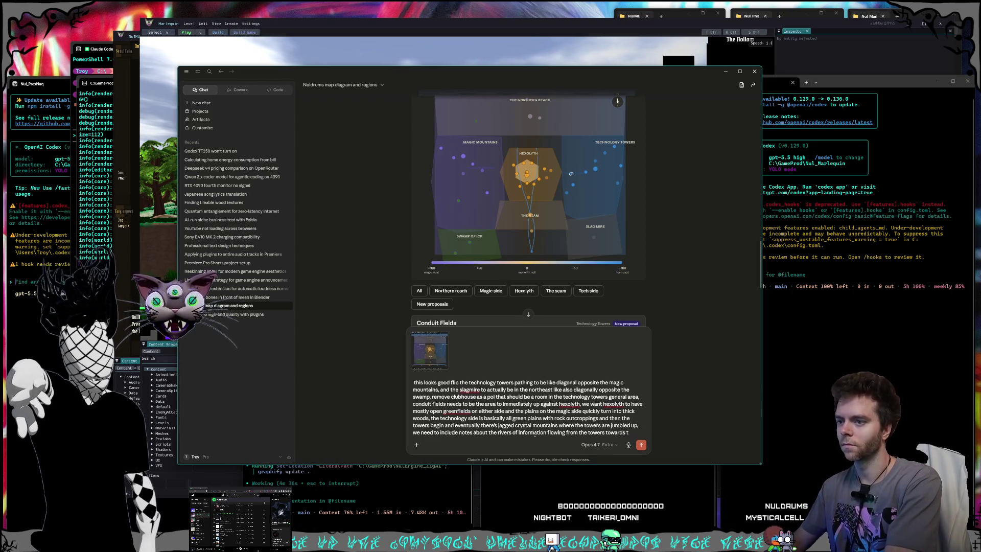
type("in river")
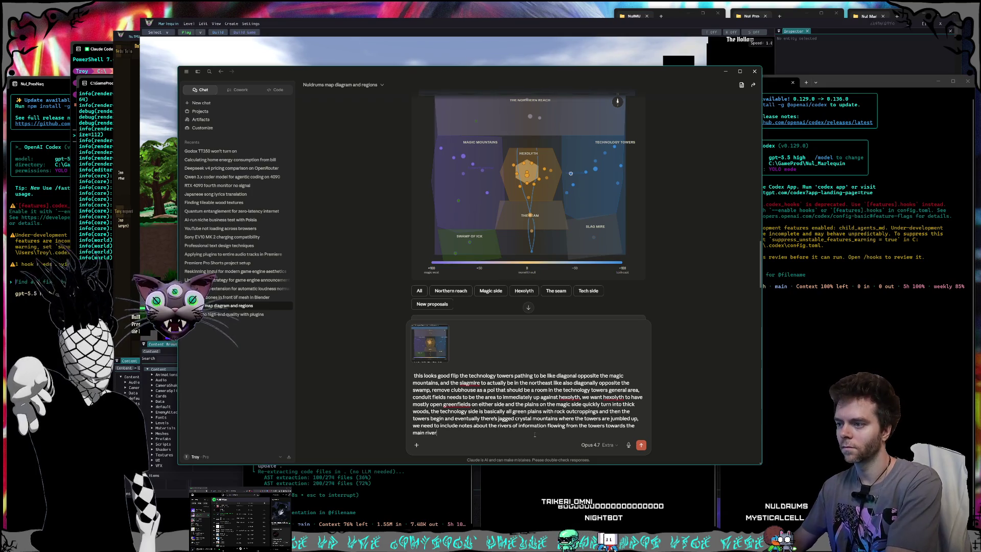
type(" and the seam,")
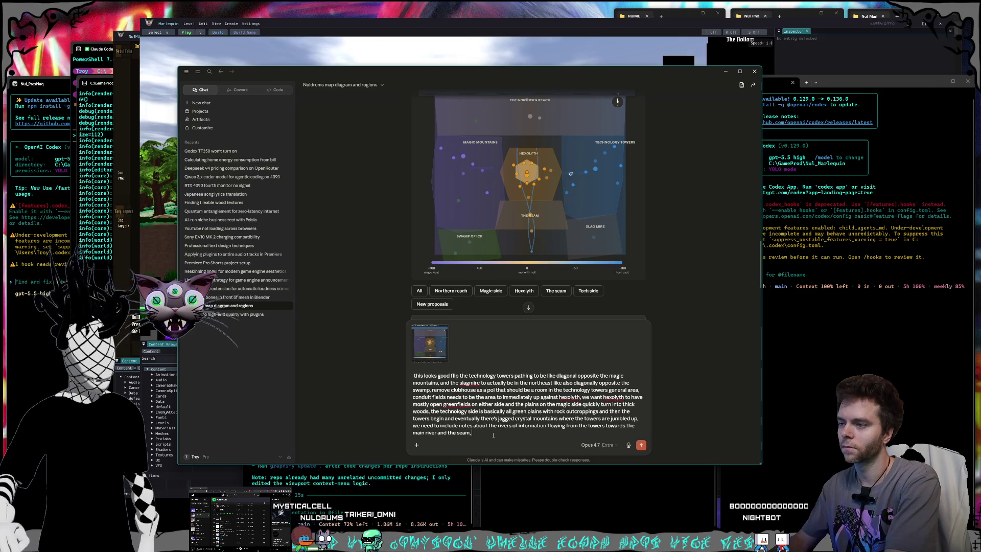
Try a Conduit Fields phrase, discard it, and continue with 'the seam, the rooms for the'
type(" so we ne")
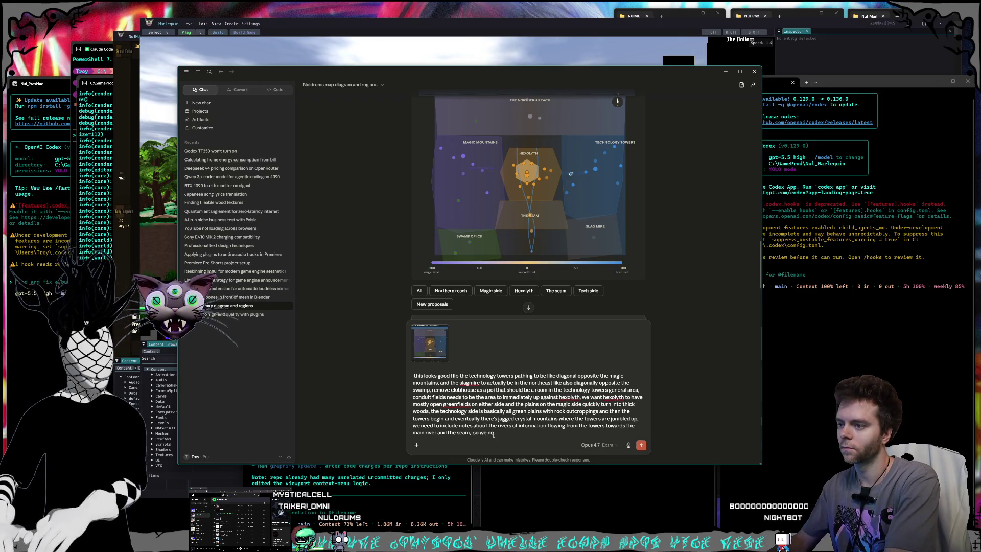
type("ed t")
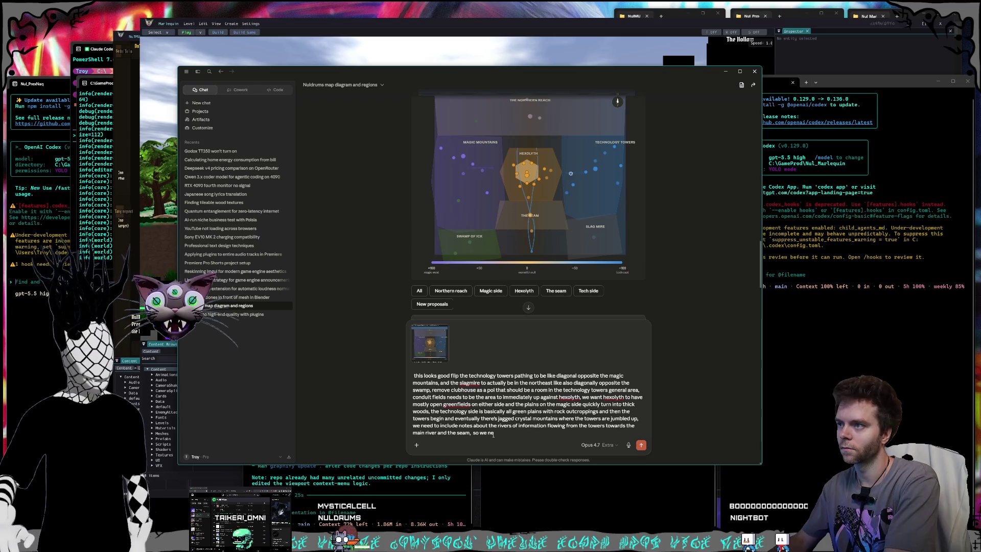
type("he condiu")
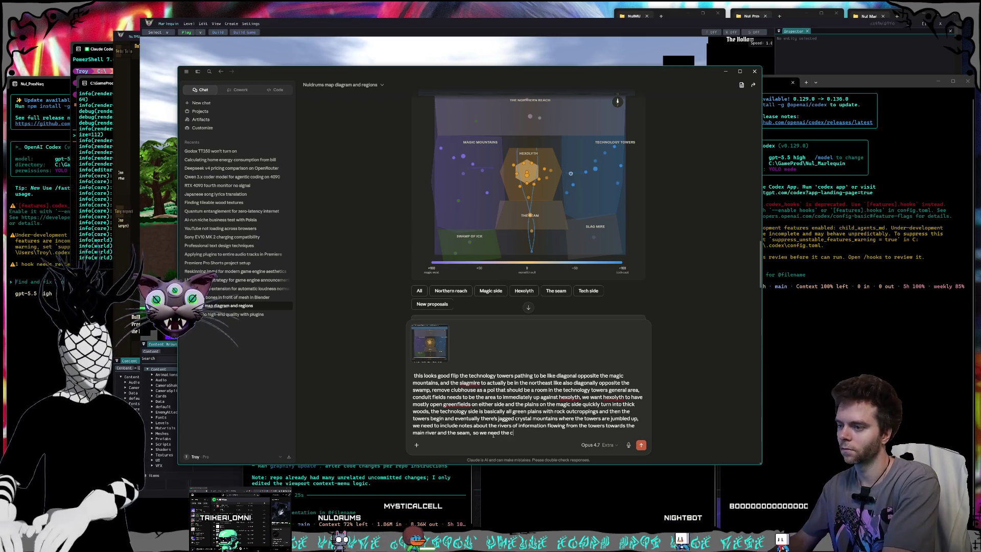
key("BackSpace")
key("BackSpace")
type("uit")
key("BackSpace")
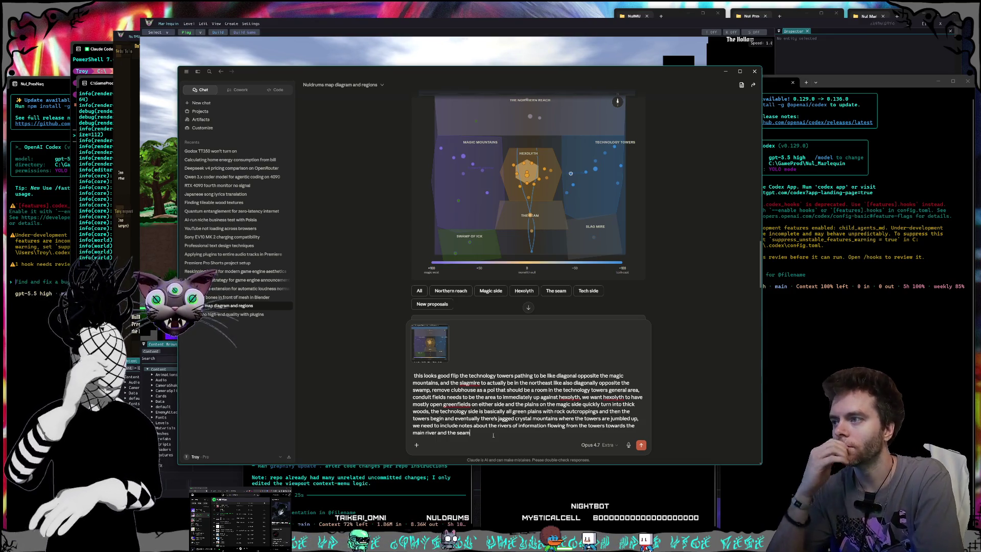
type(",")
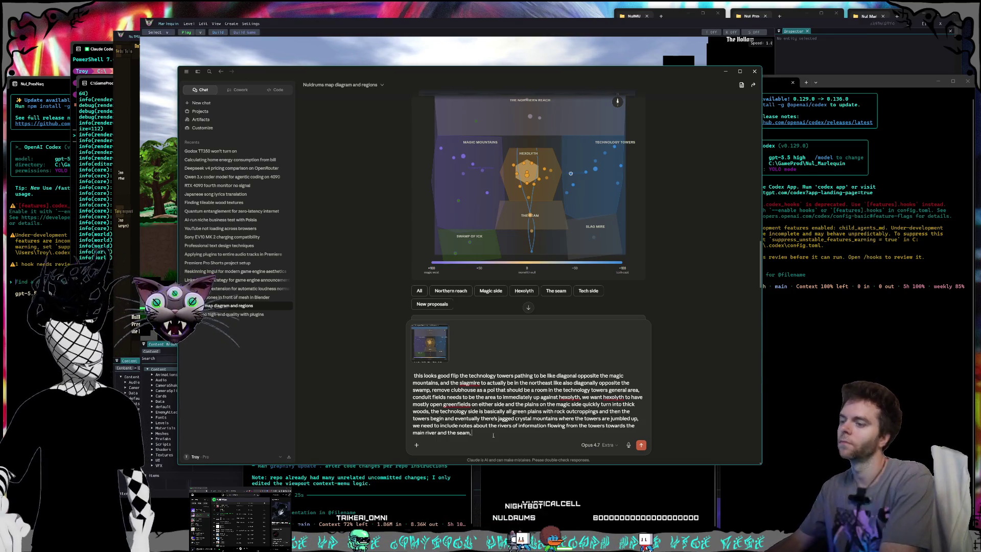
type("s for the")
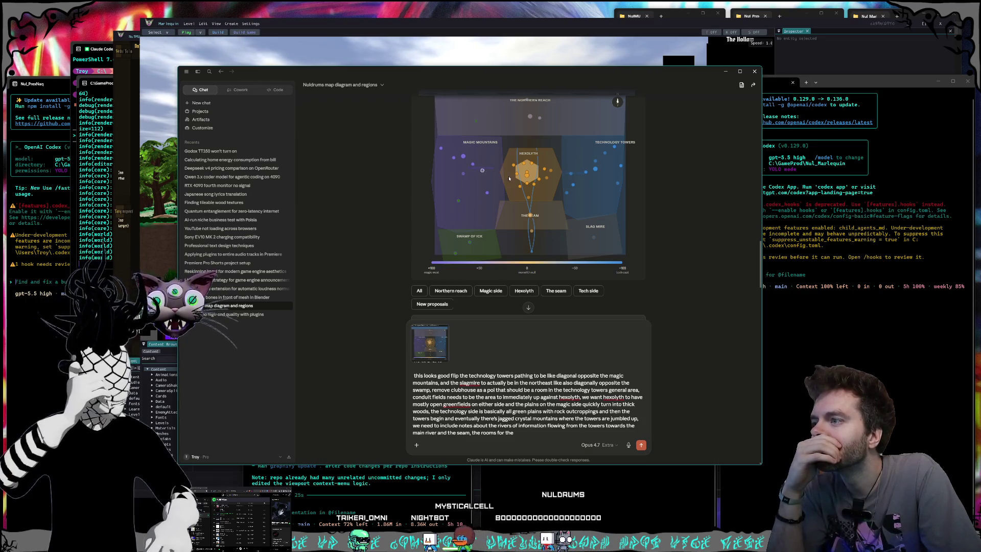
Scroll back to the map and view the Furswurth Marches region's detail card
scroll(509, 179, "down", 2)
scroll(541, 228, "up", 1)
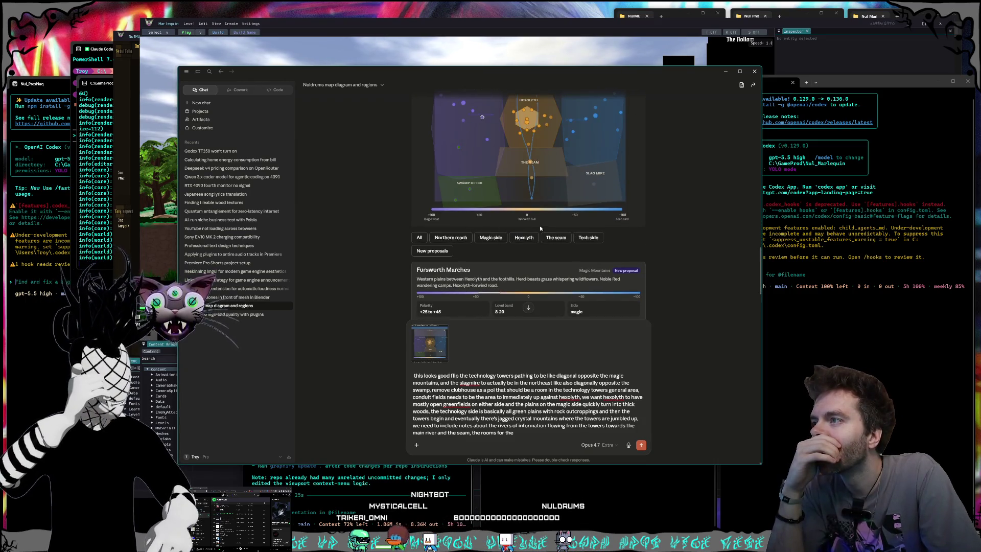
scroll(539, 227, "up", 1)
scroll(565, 228, "down", 1)
scroll(478, 188, "up", 1)
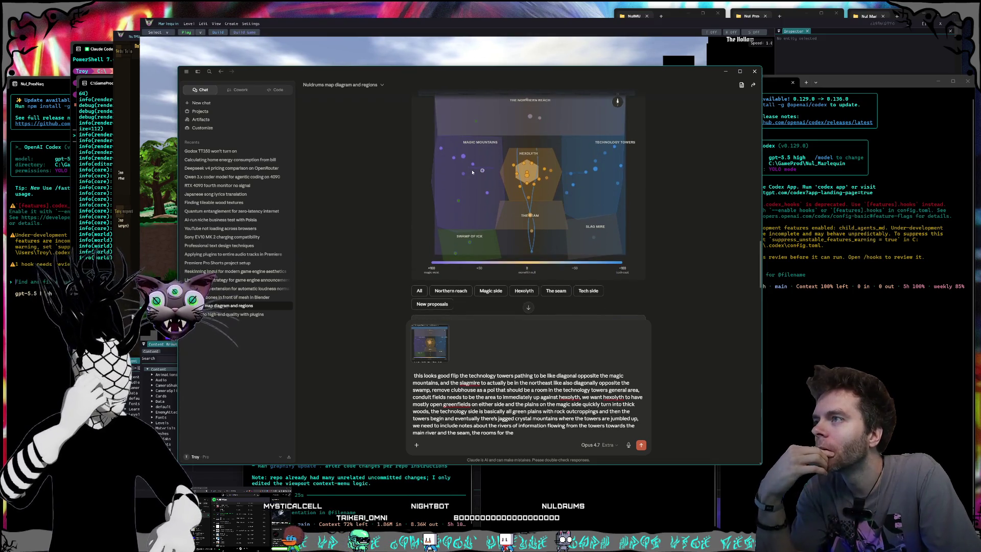
scroll(520, 194, "down", 1)
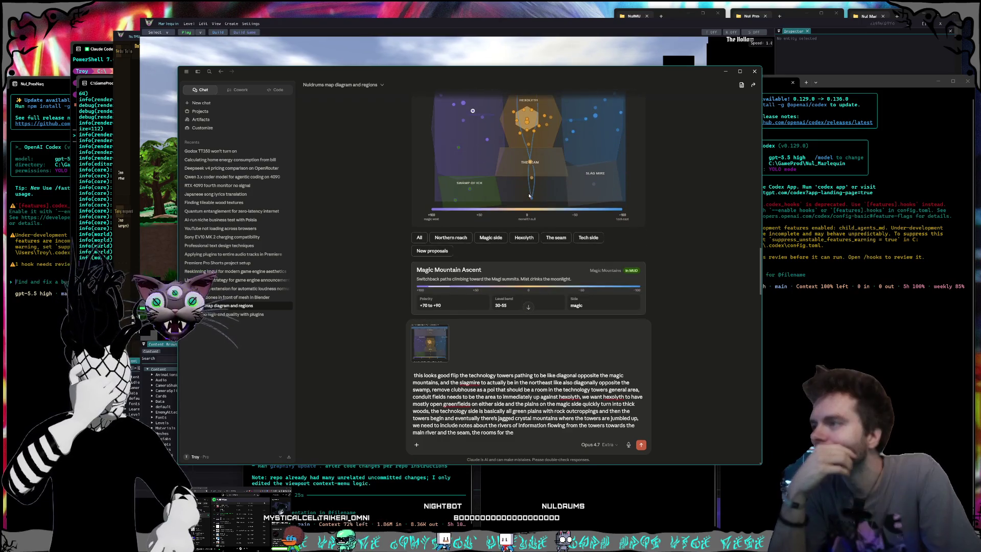
scroll(488, 192, "up", 1)
scroll(541, 205, "down", 2)
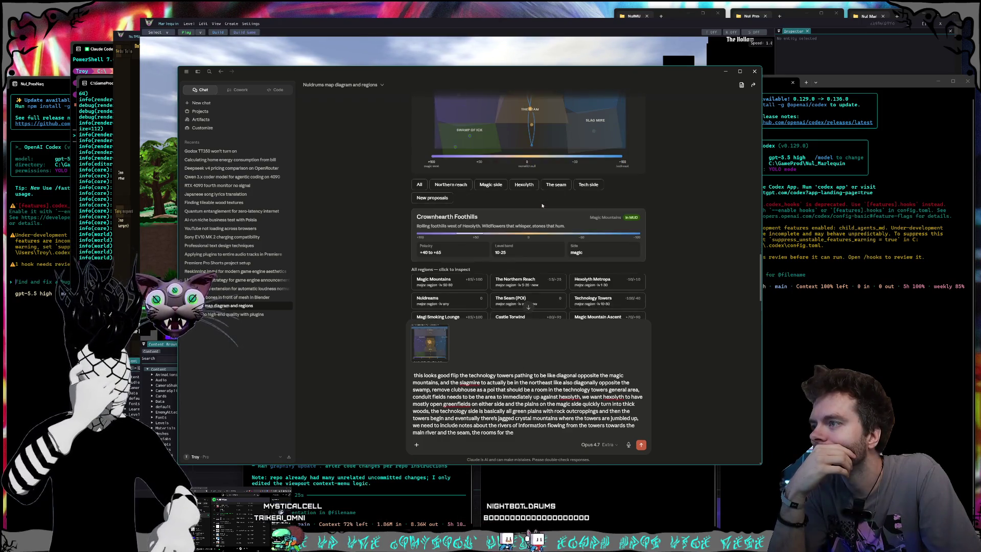
scroll(541, 205, "up", 2)
left_click(501, 180)
scroll(500, 180, "down", 2)
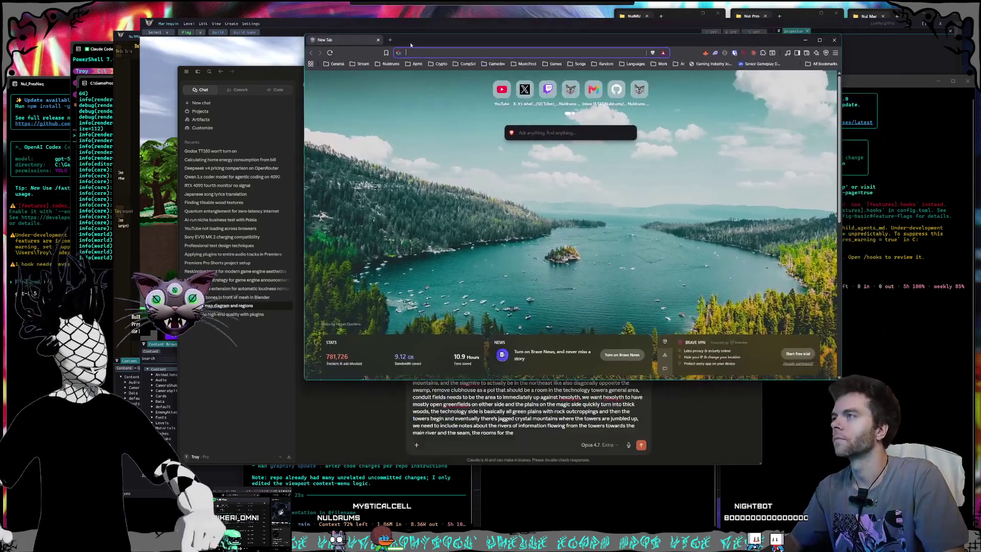
Search Google for 'faint glimmer of magic' and expand the full AI Overview
type("faint glimm")
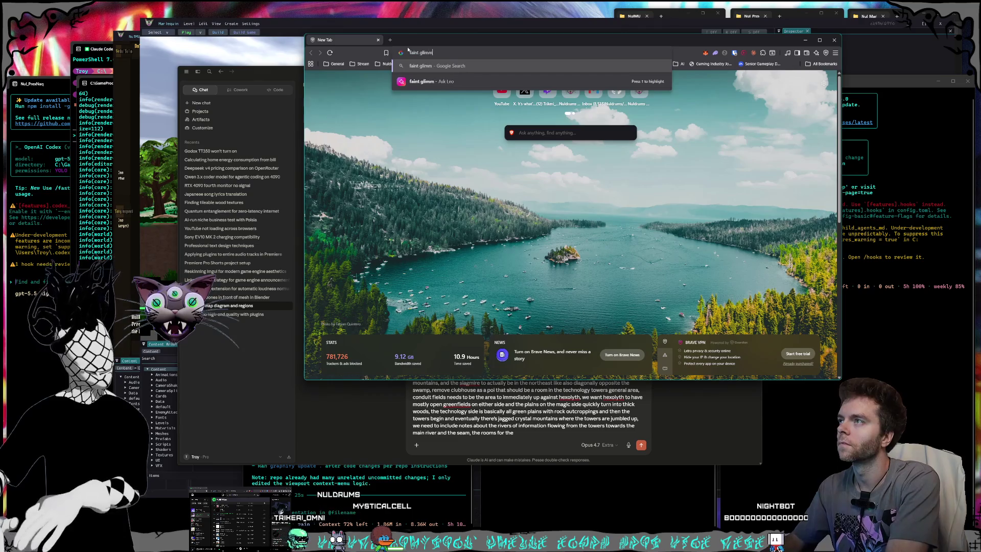
type("er of magic")
key("Return")
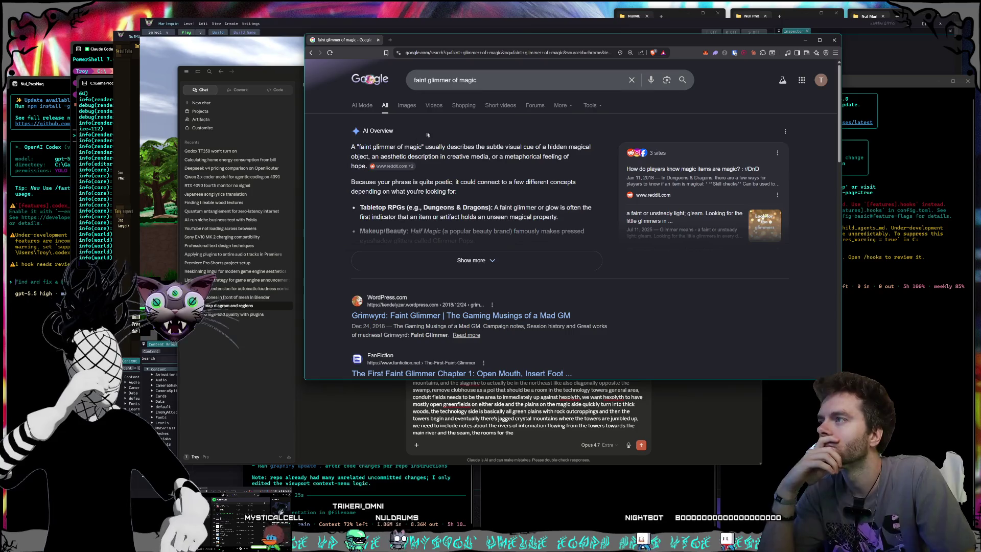
left_click(485, 261)
scroll(493, 163, "down", 1)
scroll(493, 163, "up", 1)
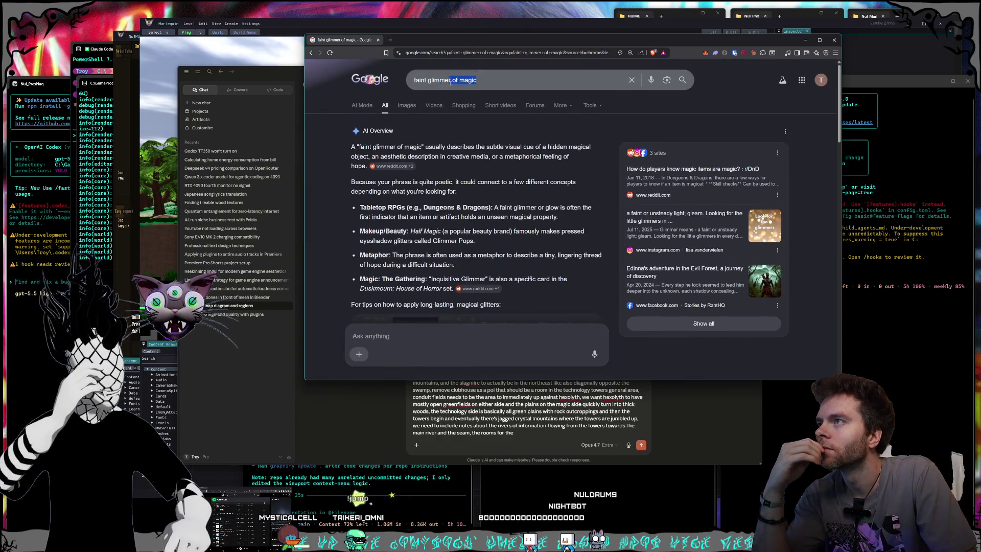
Search 'faint glimmer of magic synonym' and read suggestions like subtle glow and faint shimmer
left_click(514, 89)
type("s")
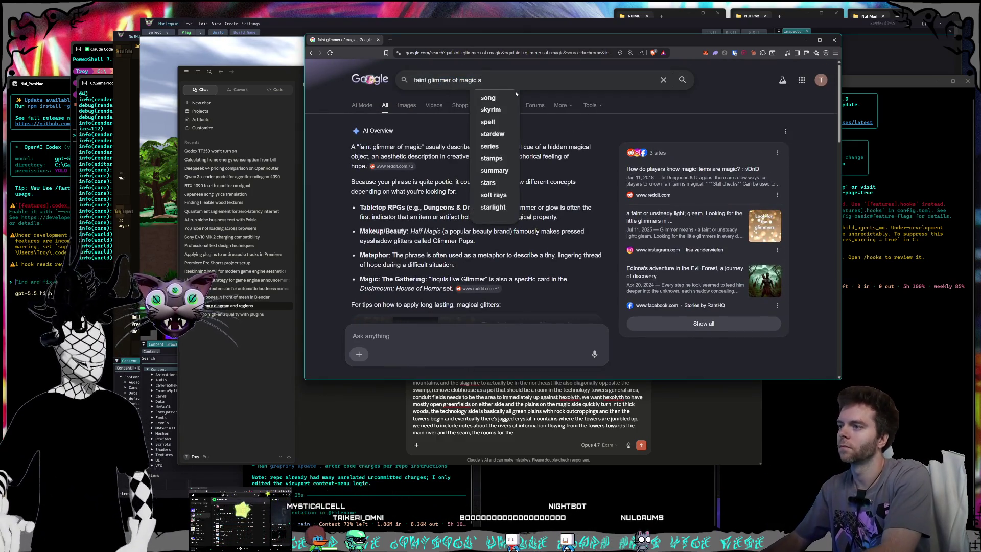
type("ynonym")
key("Return")
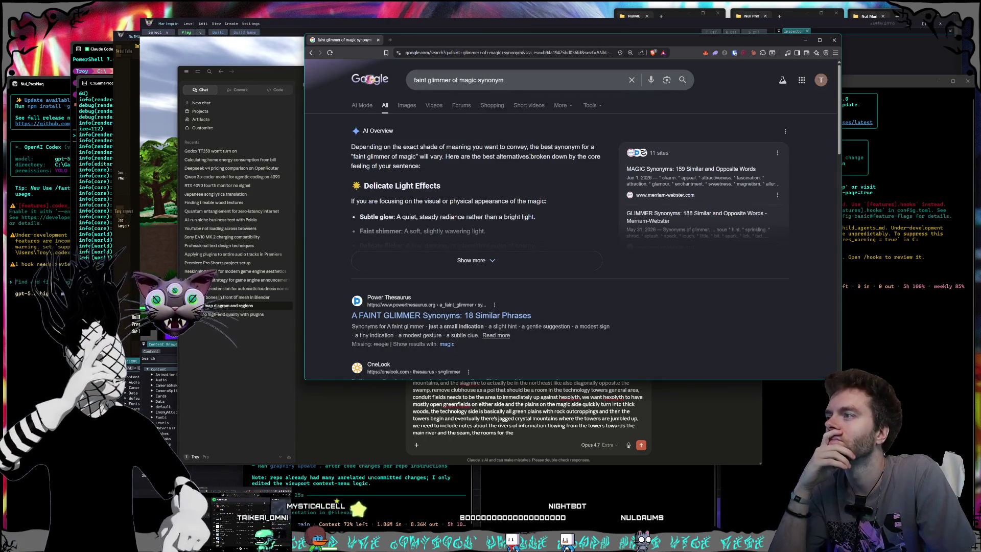
scroll(531, 184, "down", 1)
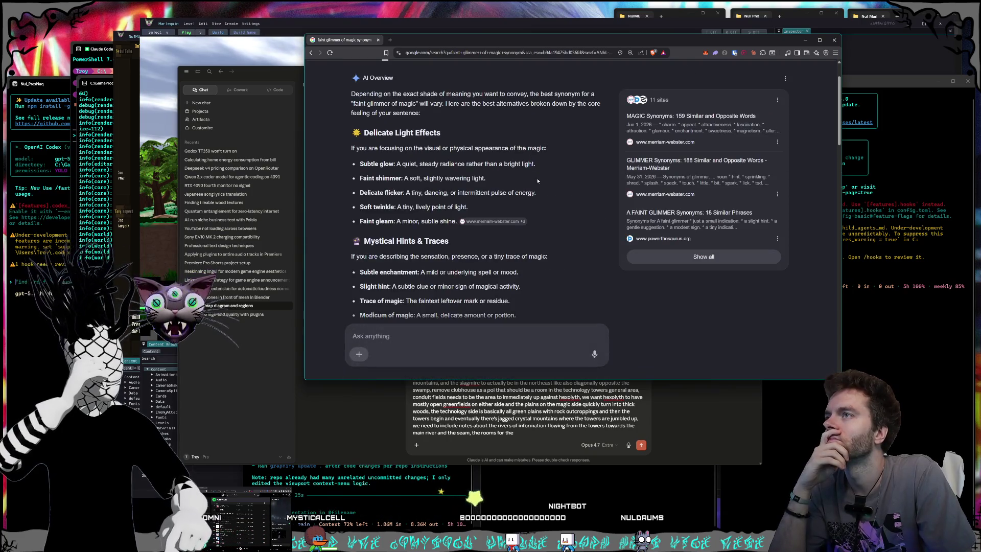
scroll(537, 180, "up", 1)
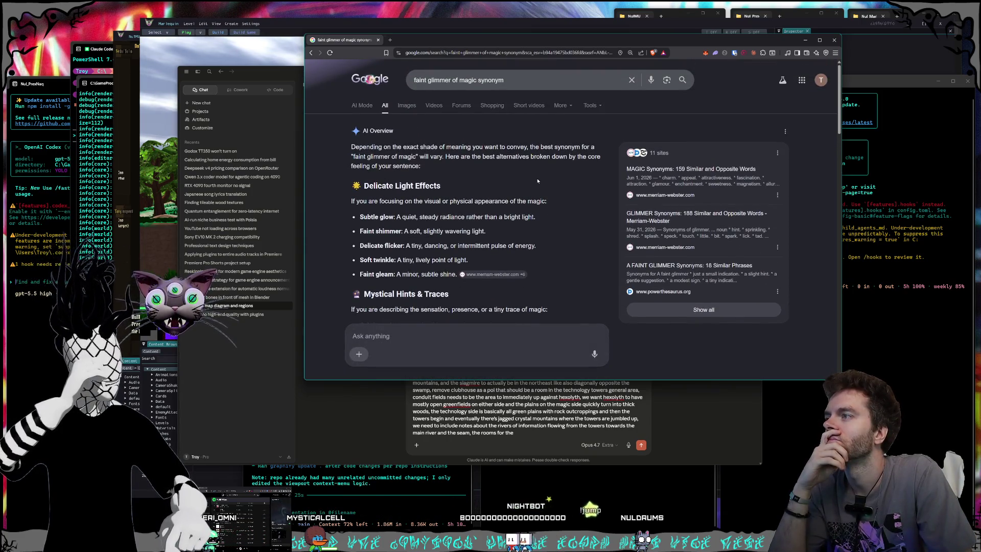
scroll(537, 180, "down", 1)
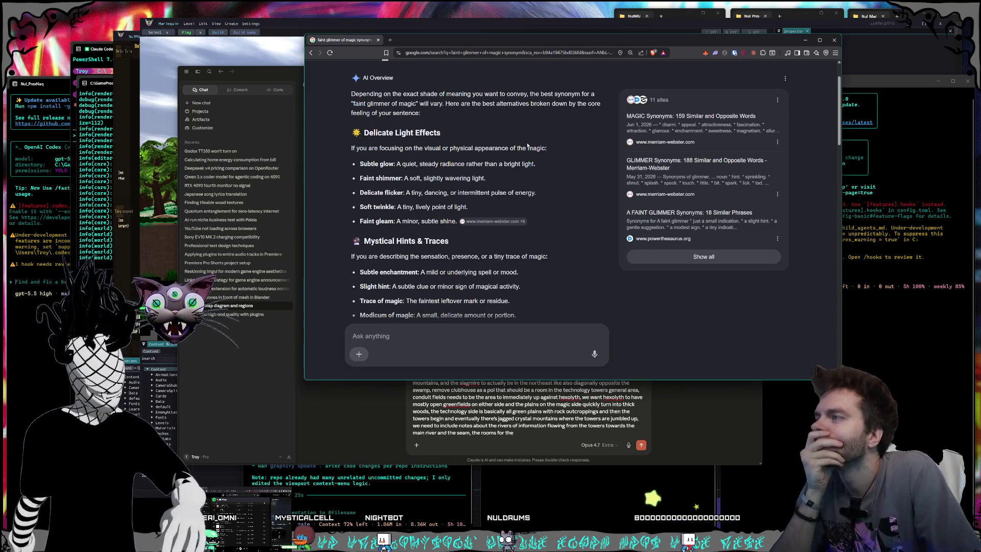
scroll(528, 145, "down", 1)
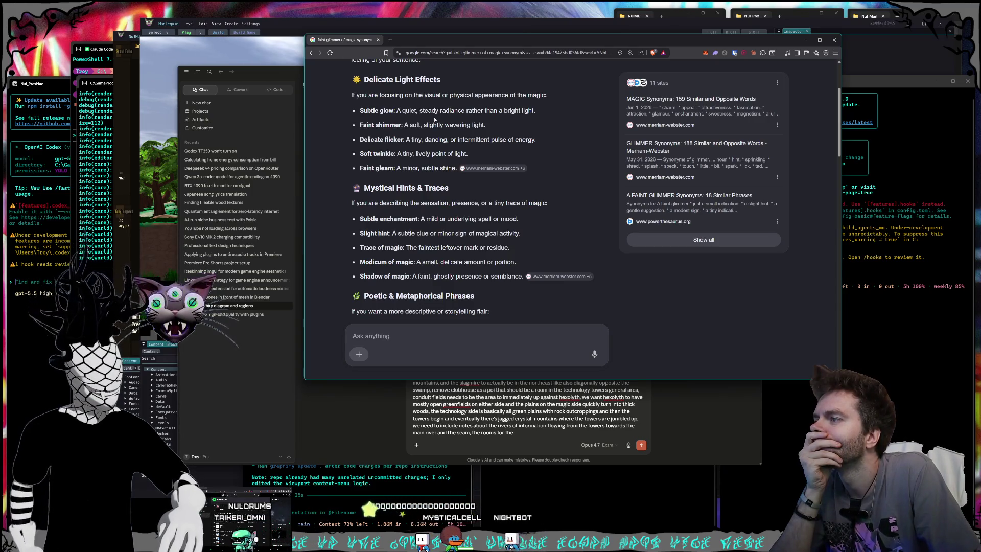
scroll(435, 119, "down", 1)
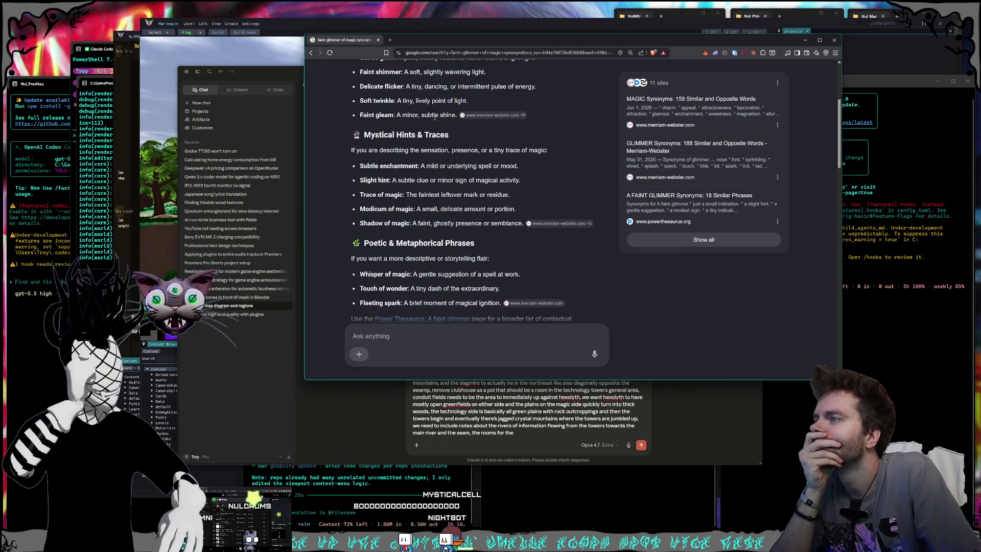
scroll(435, 118, "down", 1)
scroll(435, 119, "down", 1)
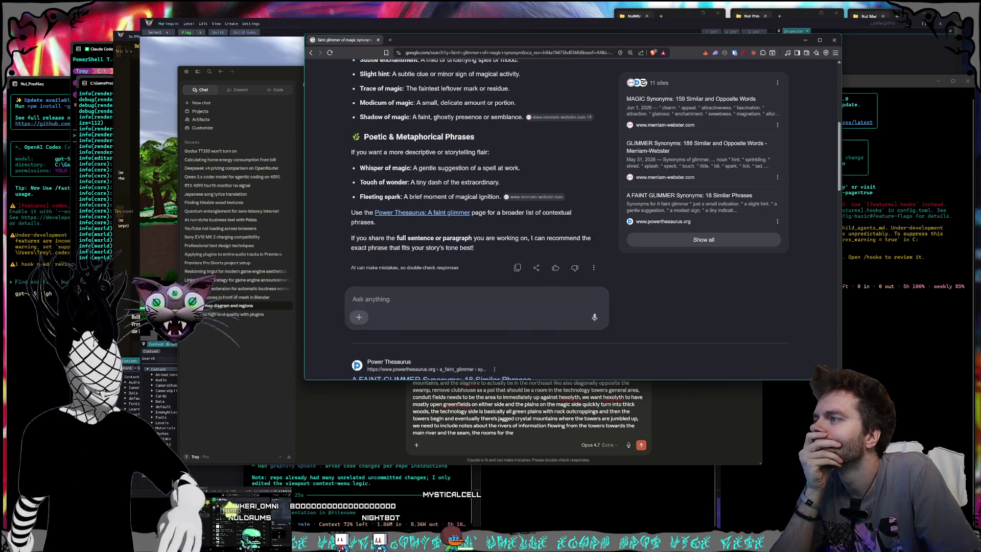
scroll(436, 120, "up", 5)
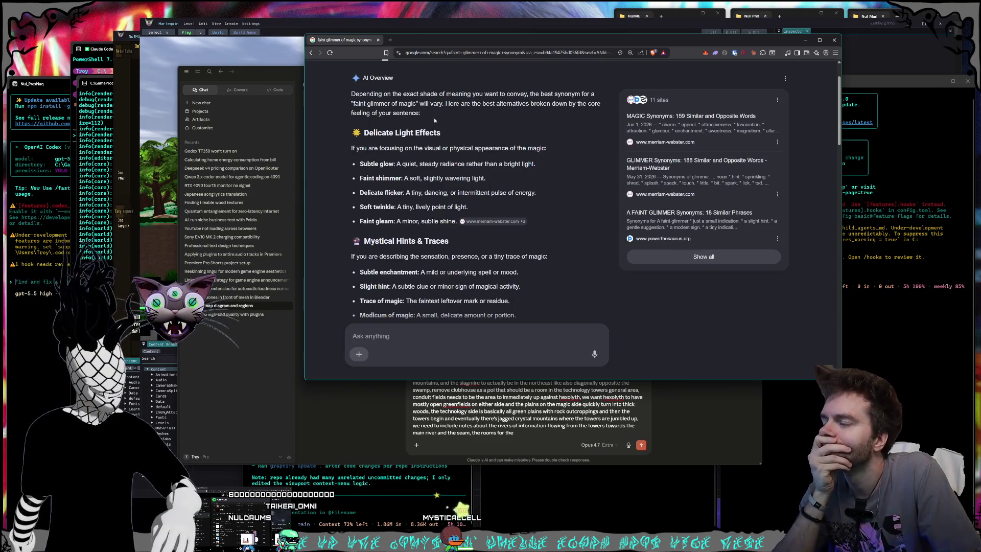
scroll(434, 120, "up", 1)
scroll(433, 121, "down", 1)
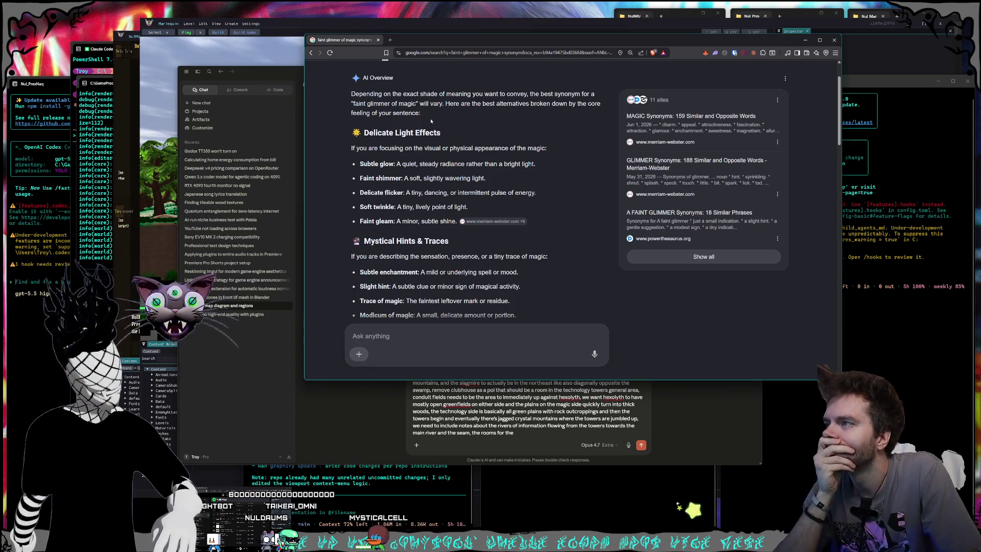
Return to the Claude conversation and scroll the chat to the Conduit Fields card
left_click(536, 437)
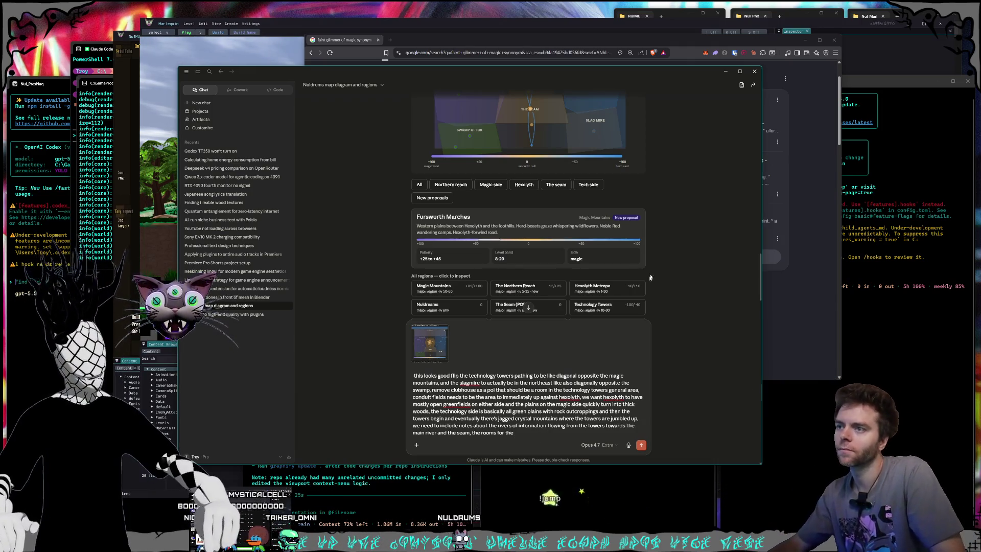
scroll(606, 257, "up", 2)
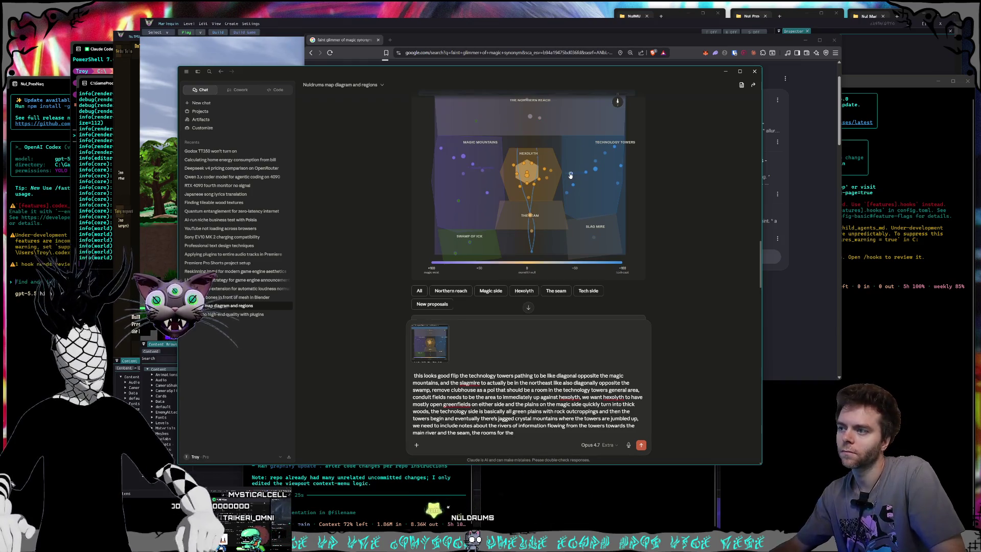
scroll(575, 194, "down", 1)
type("Conduit Fields need to")
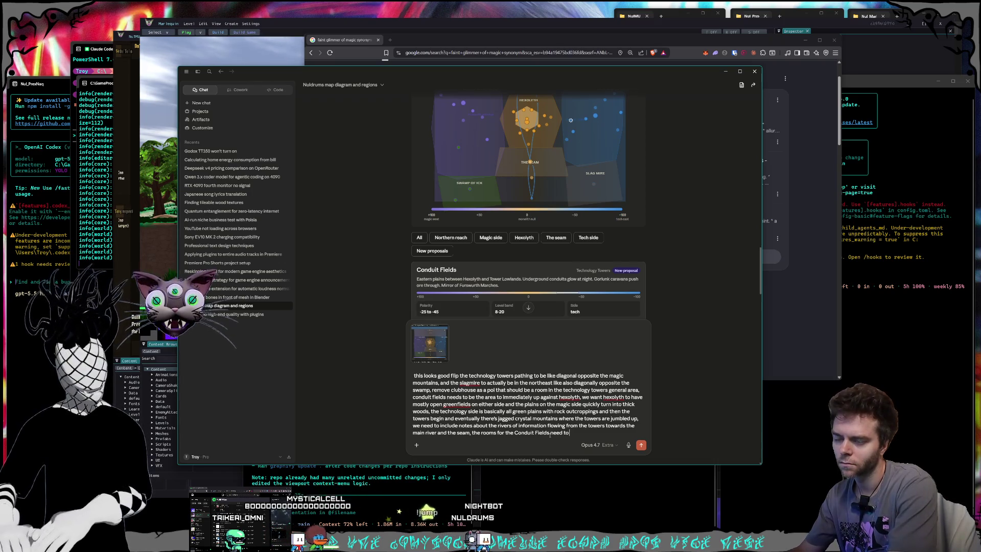
Write that Conduit Fields span Hexolyth's whole side and wrap around it north to southeast
type("span the whol")
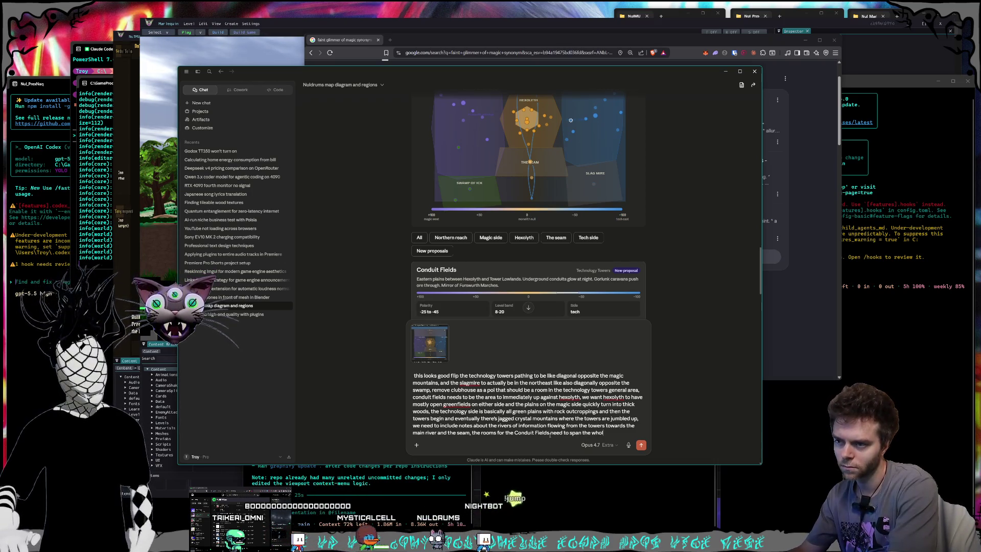
type("e length ")
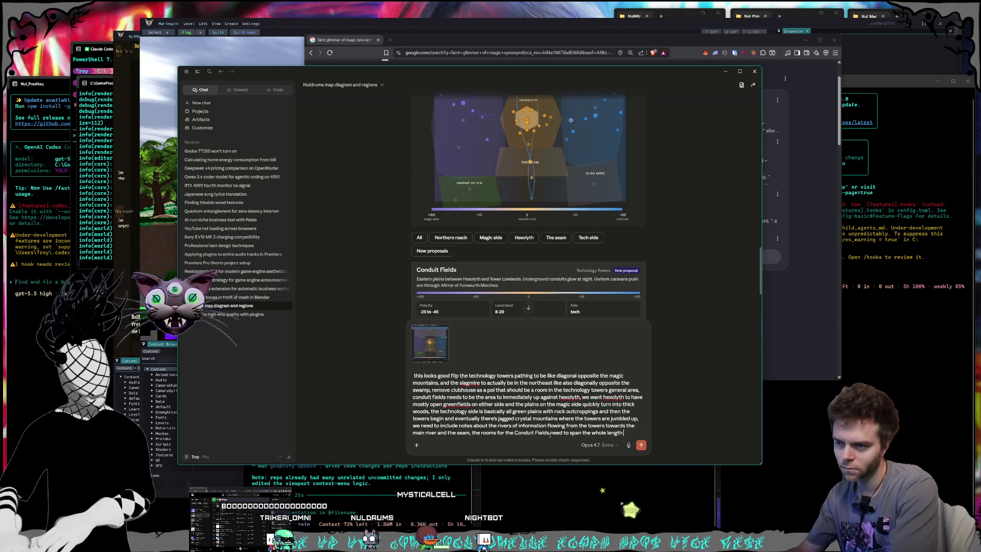
type("of the side of the")
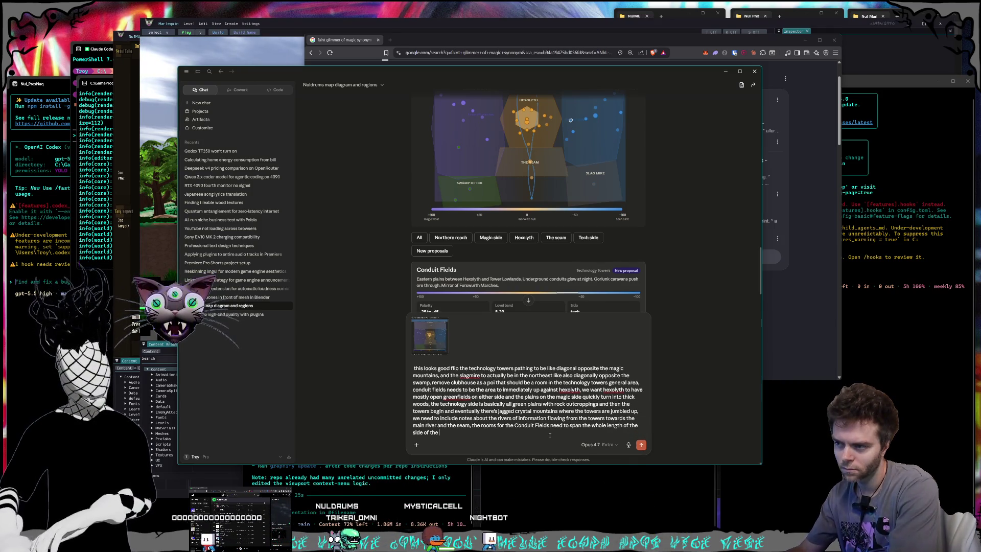
key("BackSpace")
key("BackSpace")
key("BackSpace")
type("hexol")
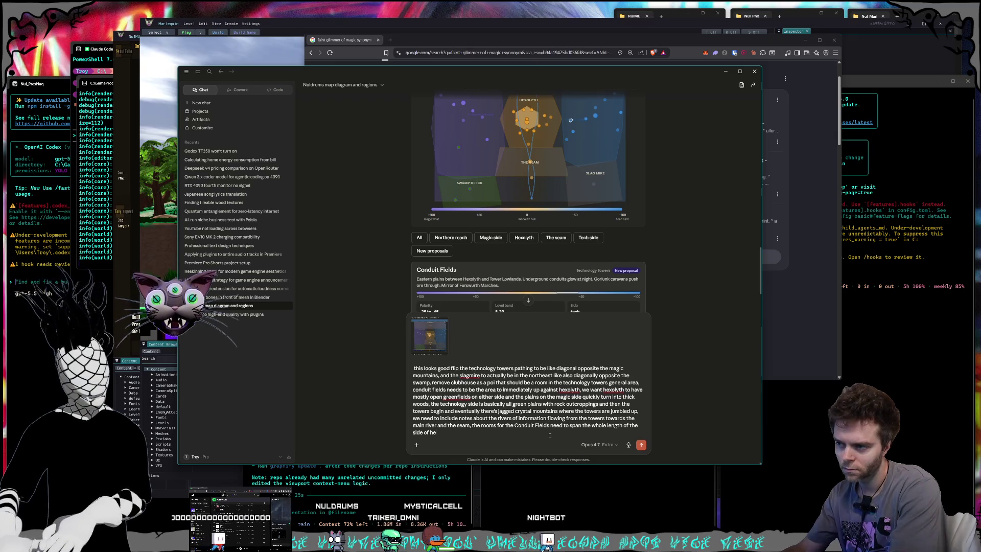
type("yth and then some, wara")
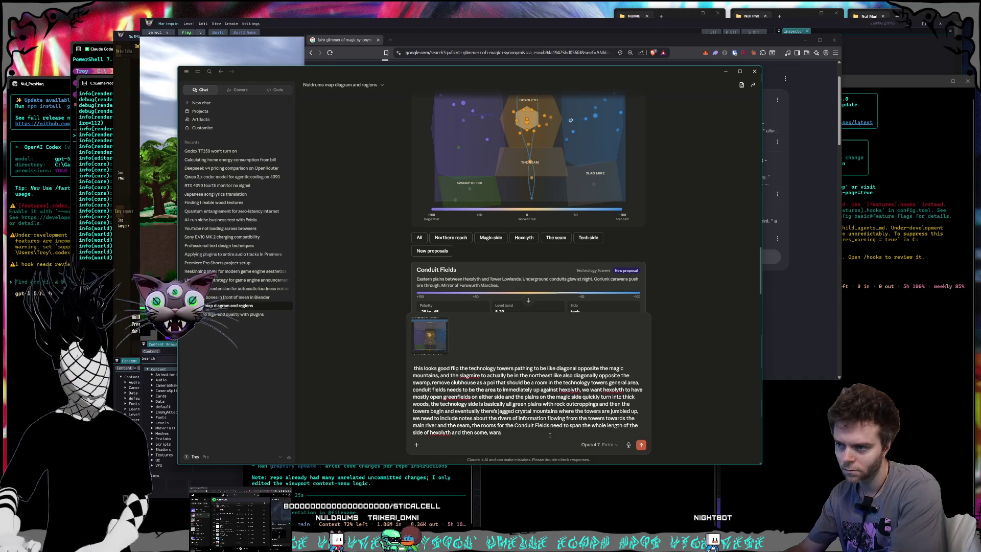
key("BackSpace")
key("BackSpace")
key("BackSpace")
type("raps around it")
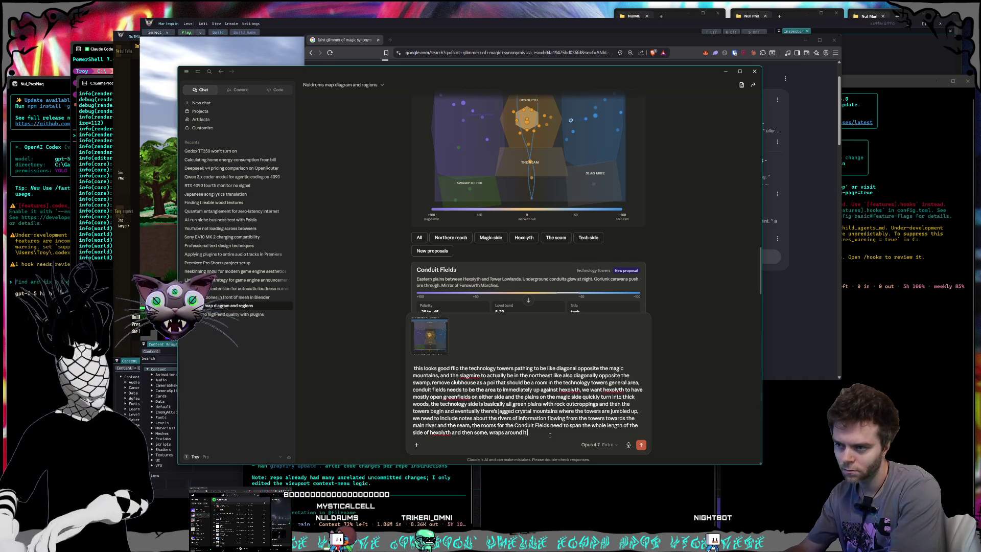
type(" north to wo")
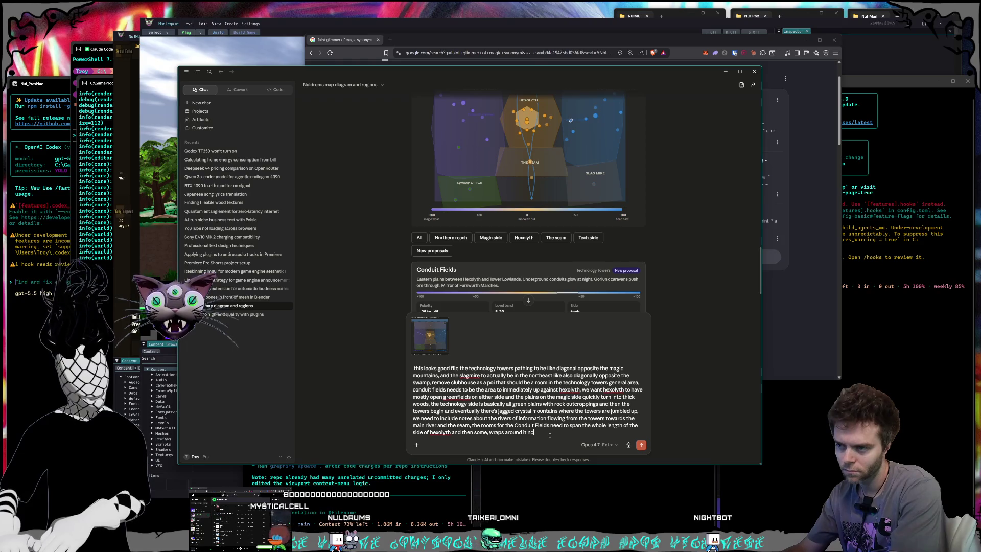
key("BackSpace")
key("BackSpace")
type("south on")
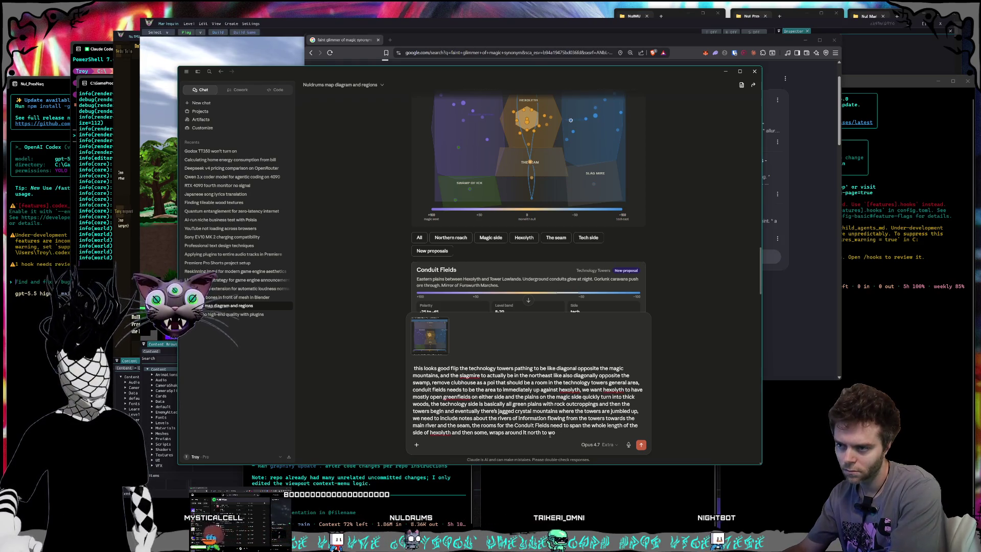
type(" the")
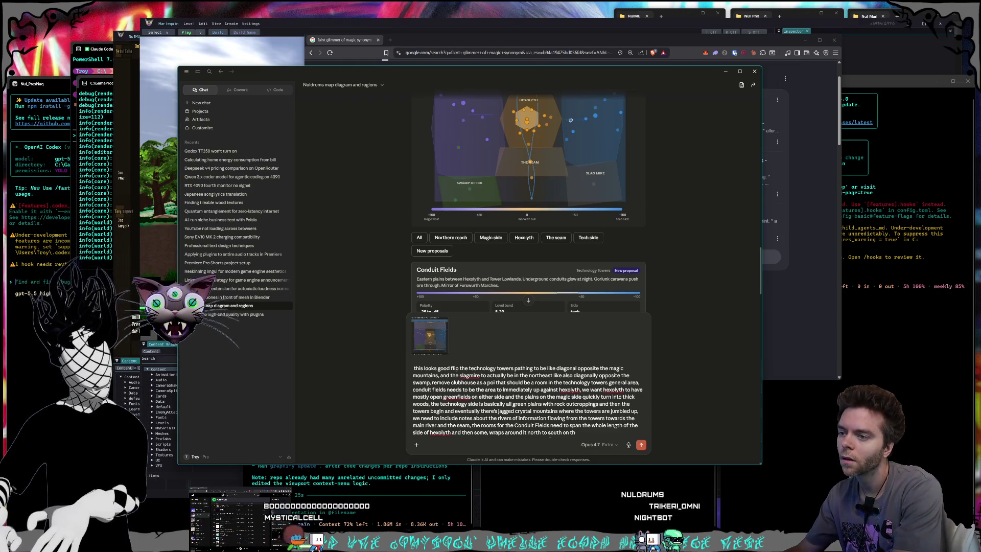
key("BackSpace")
key("BackSpace")
key("BackSpace")
type("east")
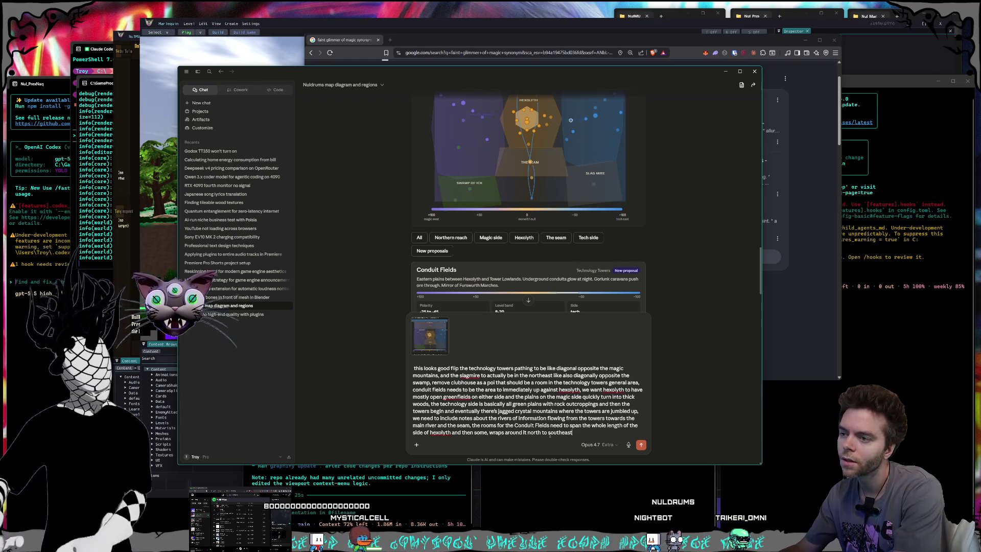
type(" on the")
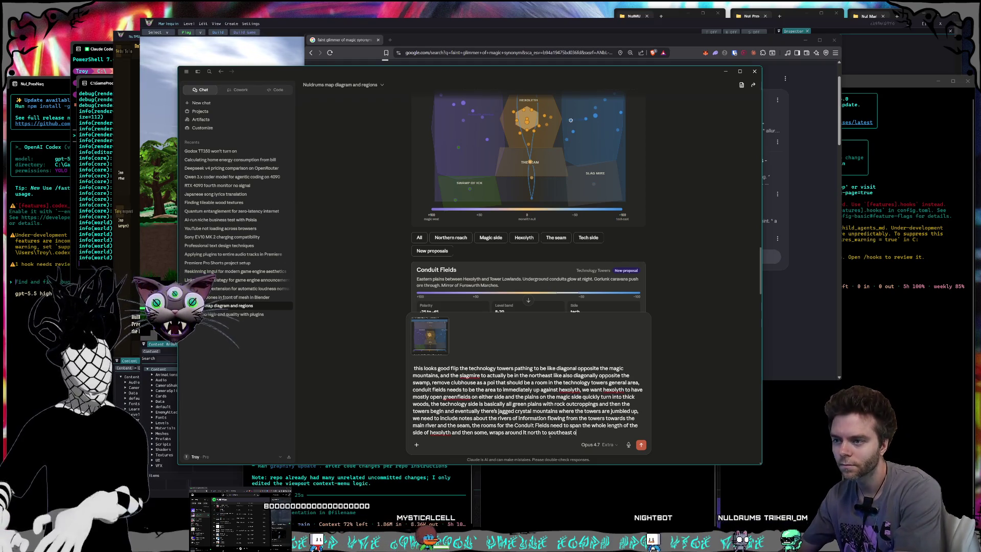
type(" east side then blends")
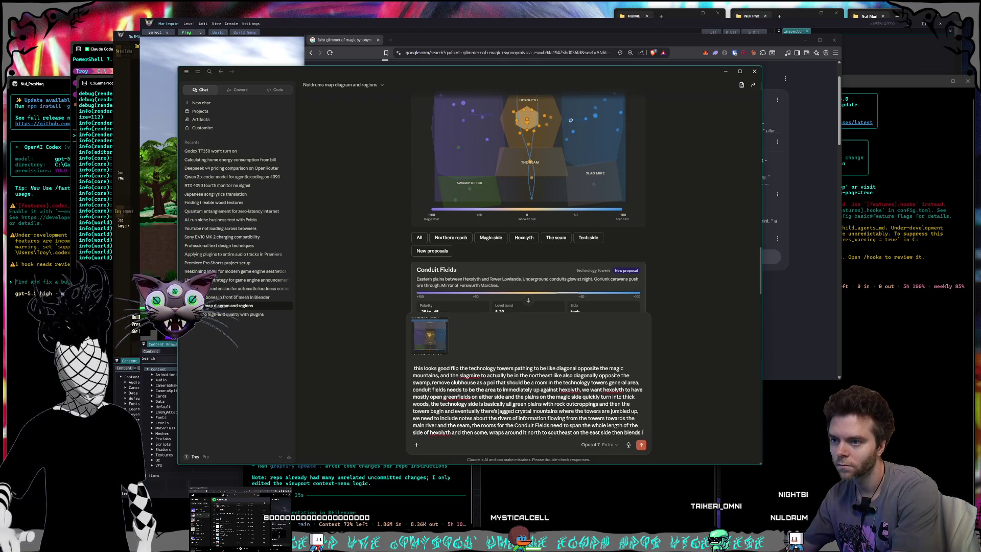
type("nto the seam")
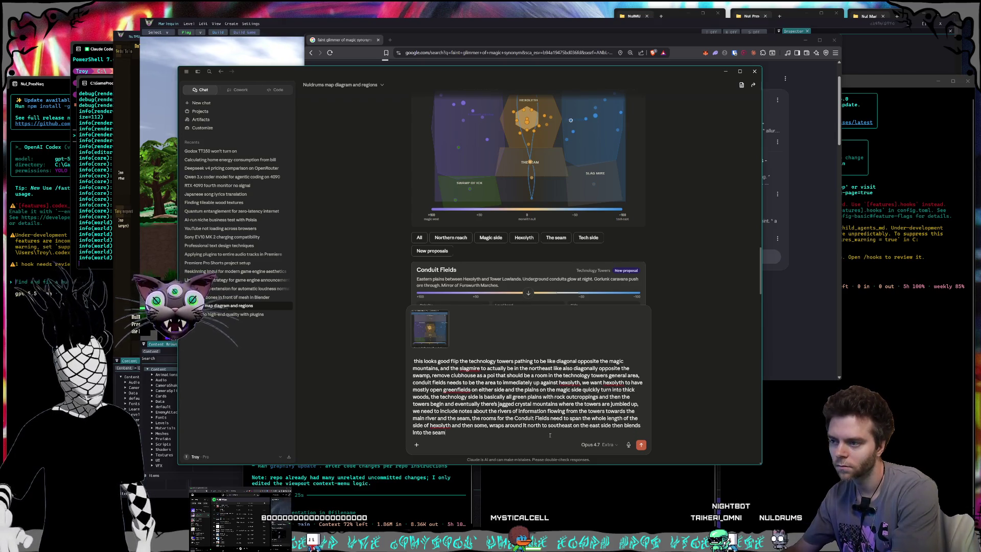
type(" in the southern th")
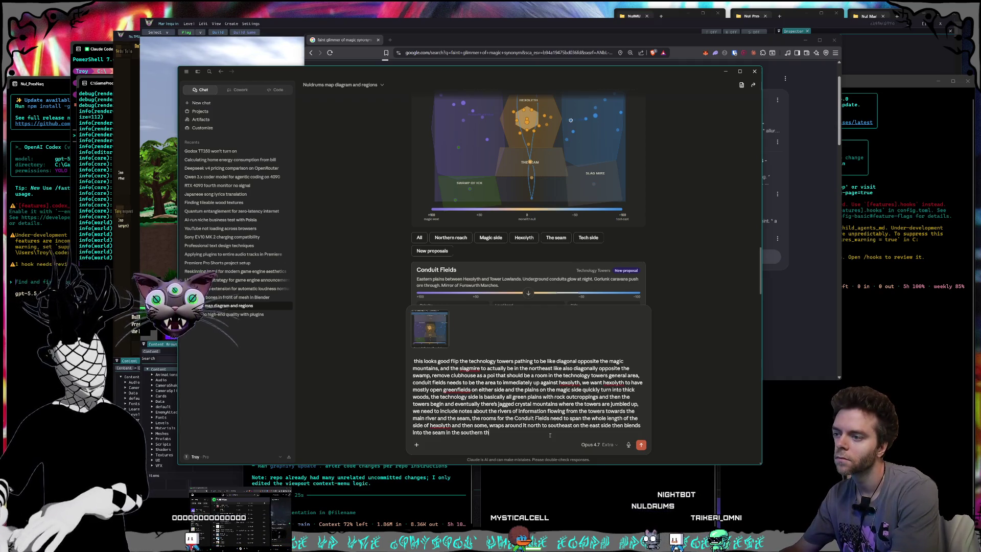
type("s for the")
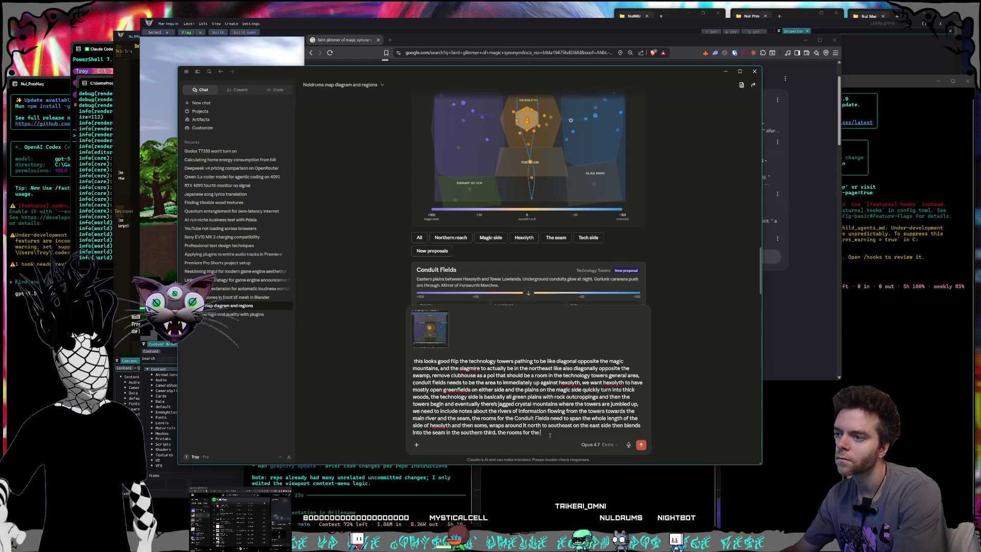
type(" fursworth m")
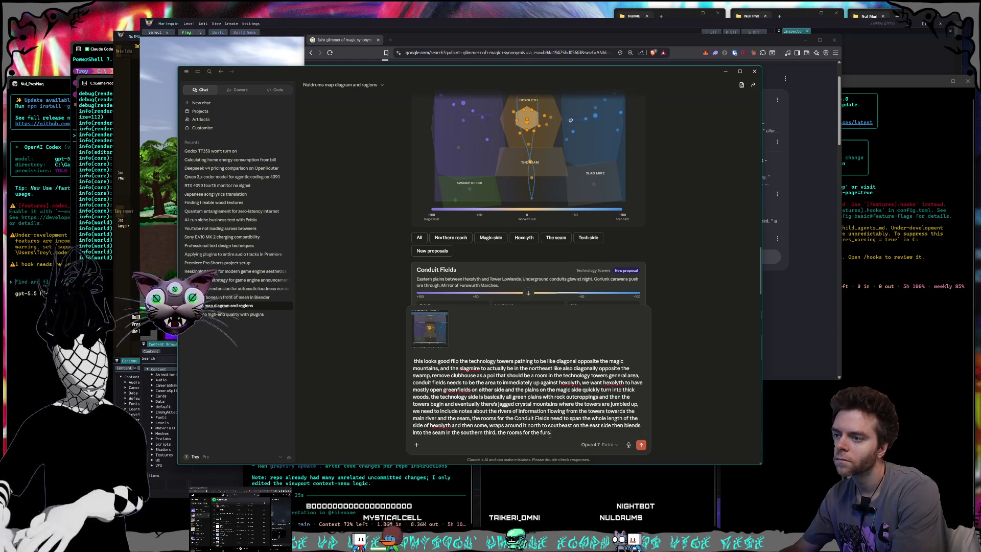
type("arches (")
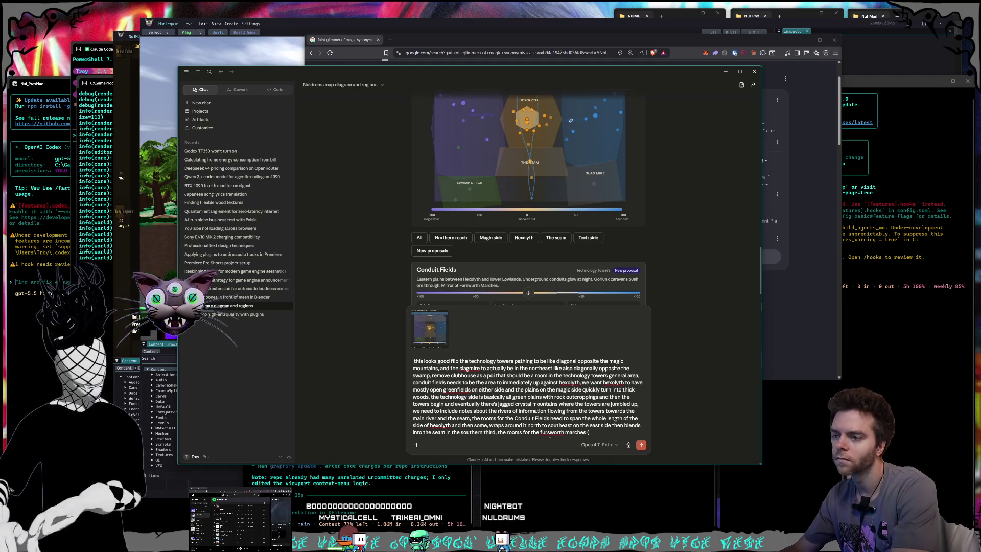
type("rename to glimmer mar")
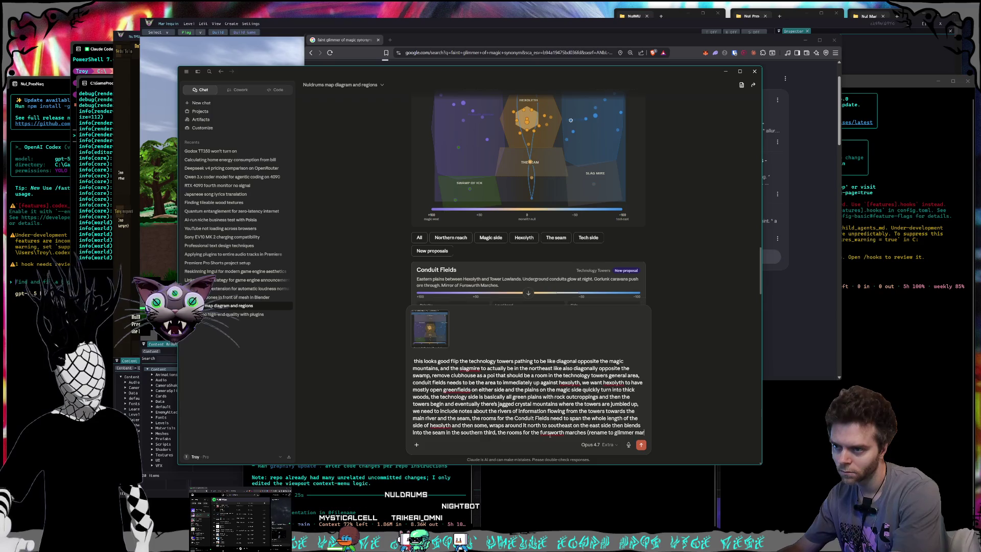
type("ches")
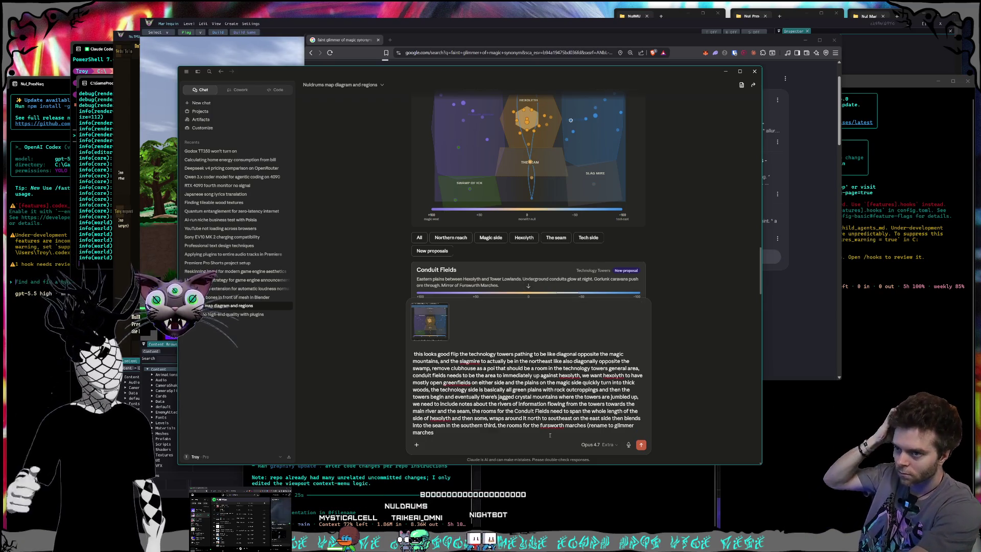
type(")")
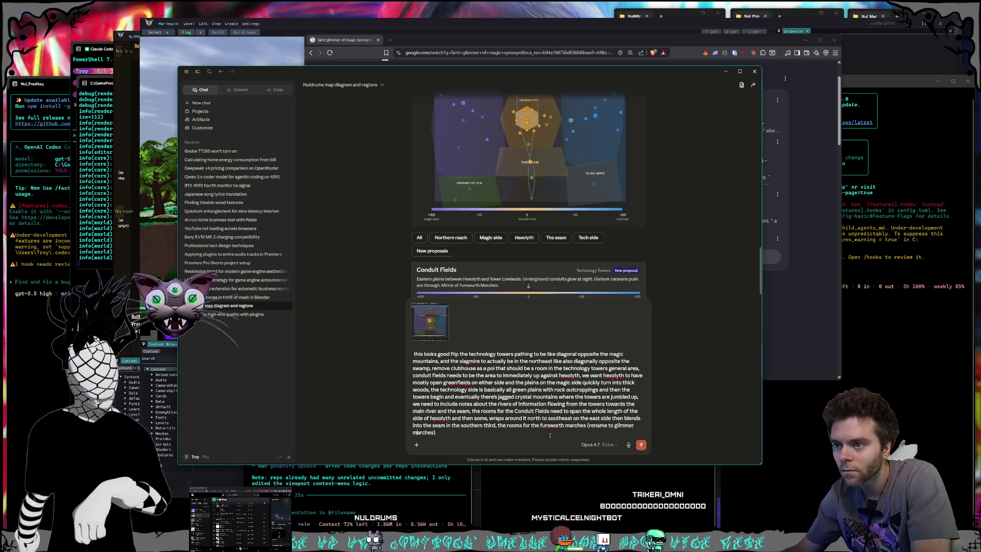
Replace 'glimmer' with the new name 'Gleaming Marches' for the Furswurth Marches
key("BackSpace")
key("BackSpace")
key("BackSpace")
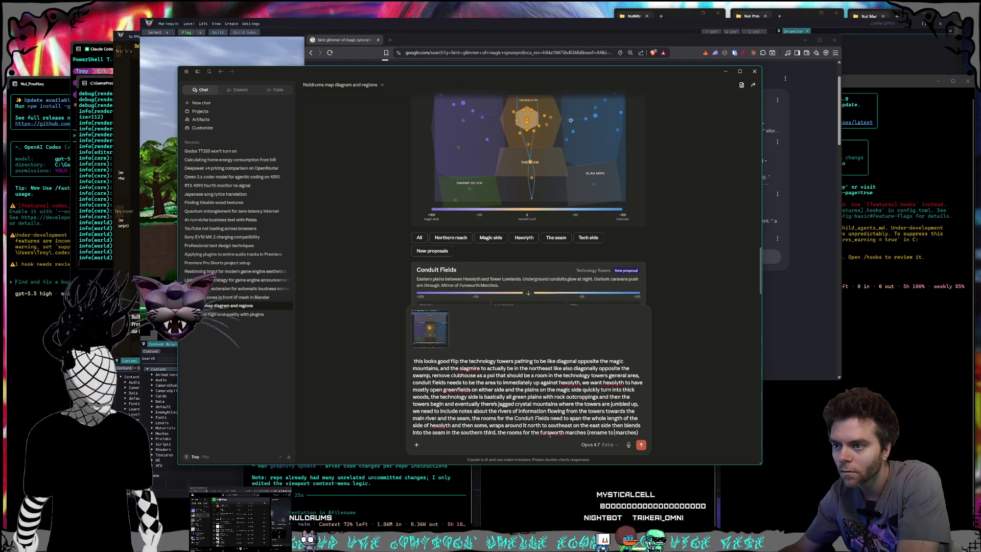
type("Gleaming")
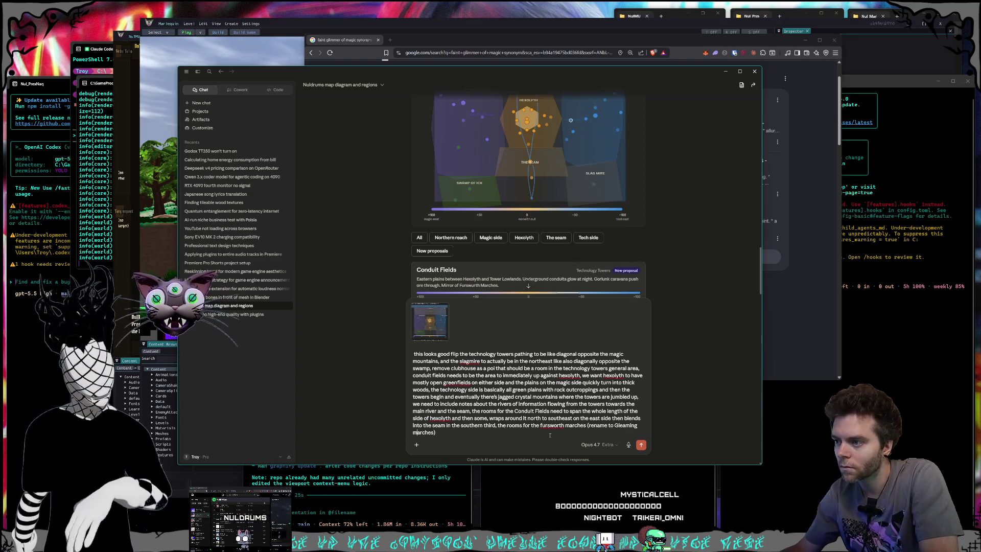
key("BackSpace")
type("M")
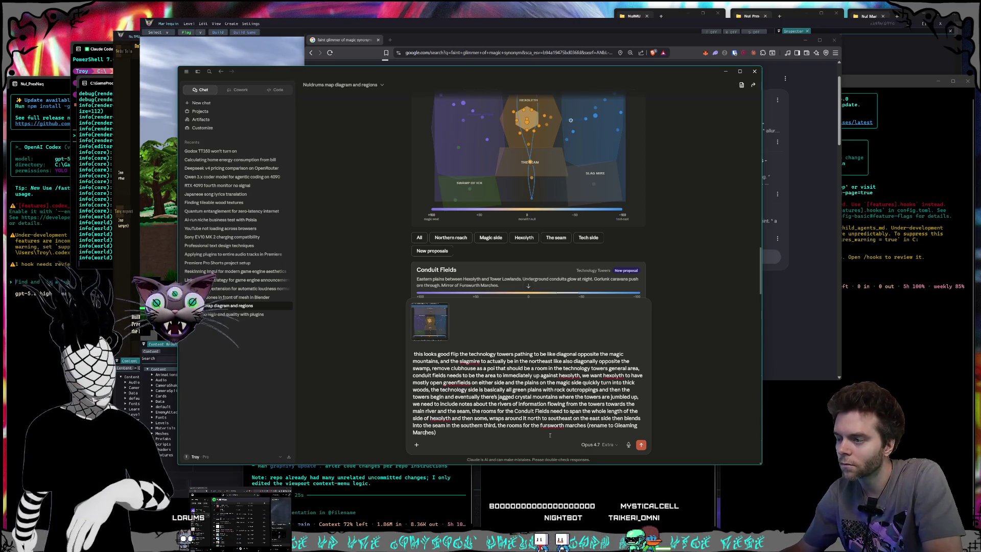
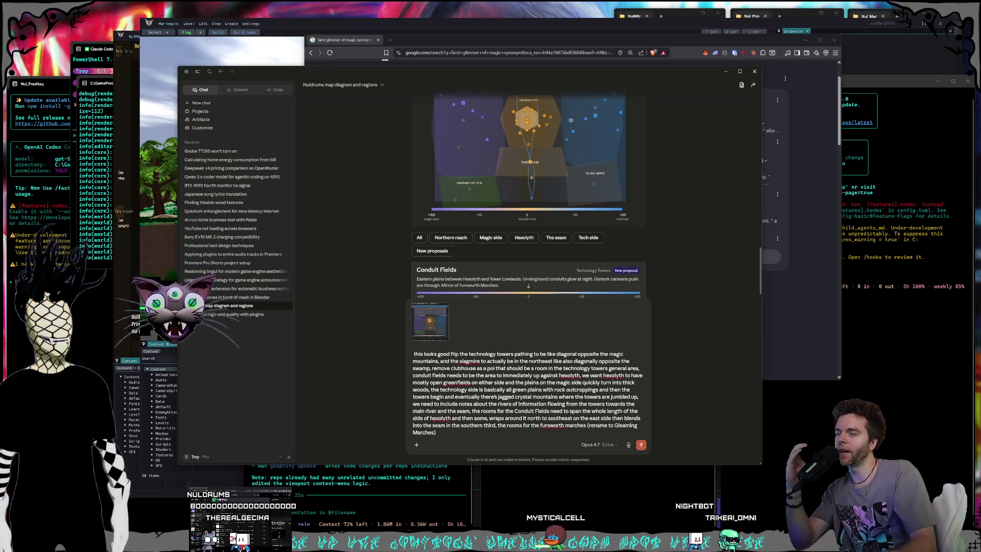
Review Claude's redrawn Nuldrums map reply, then return to the 'faint glimmer of magic' synonym results
scroll(625, 234, "up", 2)
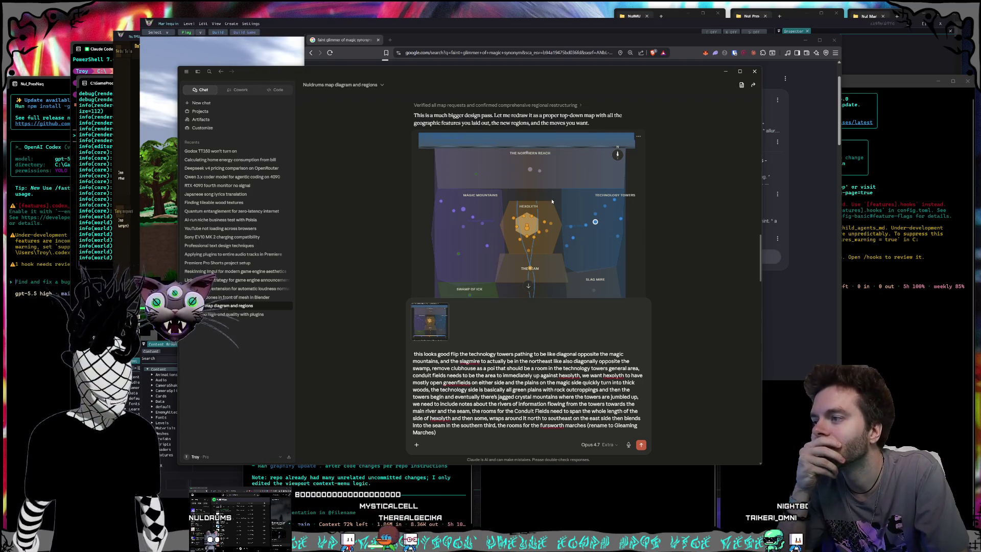
scroll(552, 201, "down", 5)
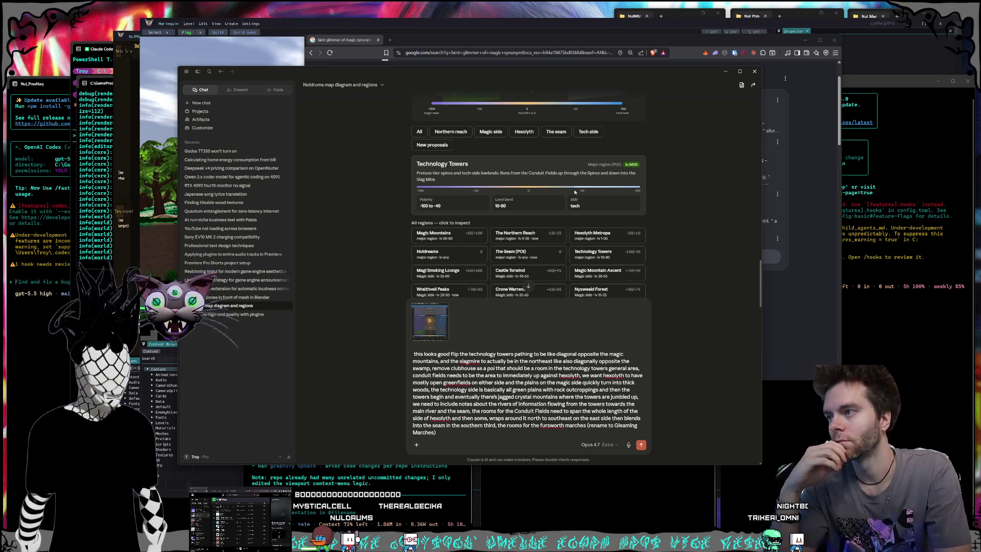
scroll(574, 192, "up", 3)
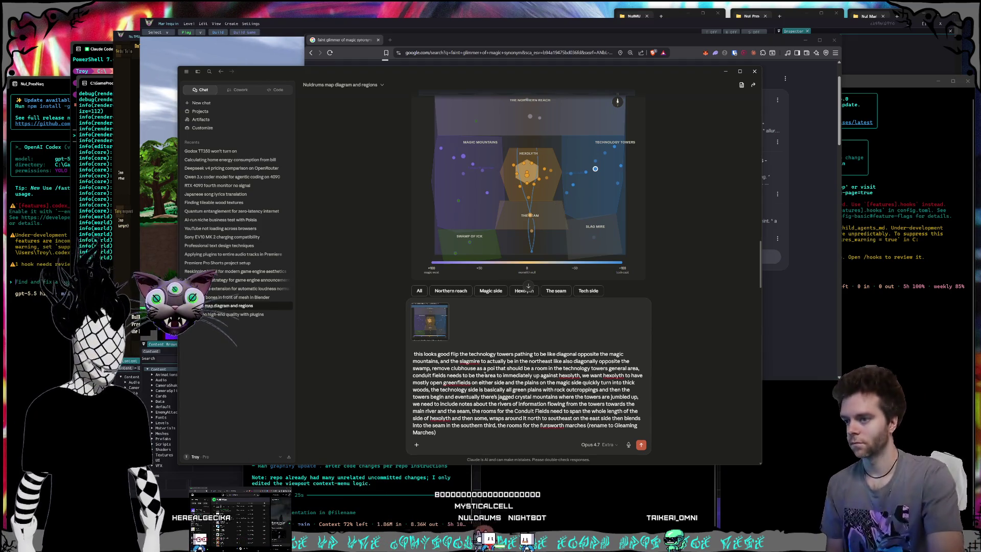
scroll(484, 375, "down", 3)
scroll(572, 242, "up", 2)
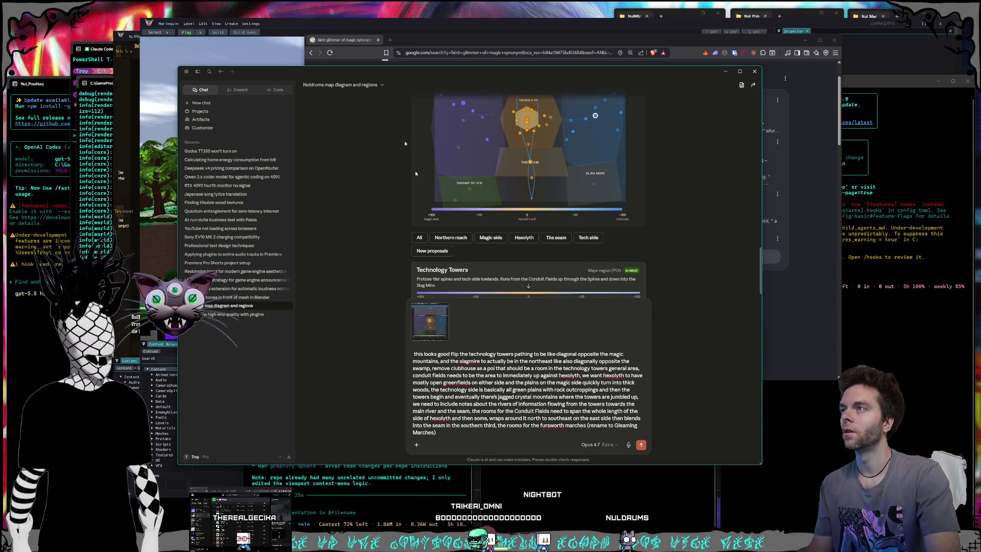
mouse_move(176, 74)
left_mouse_down()
mouse_move(191, 94)
mouse_move(185, 72)
left_mouse_up()
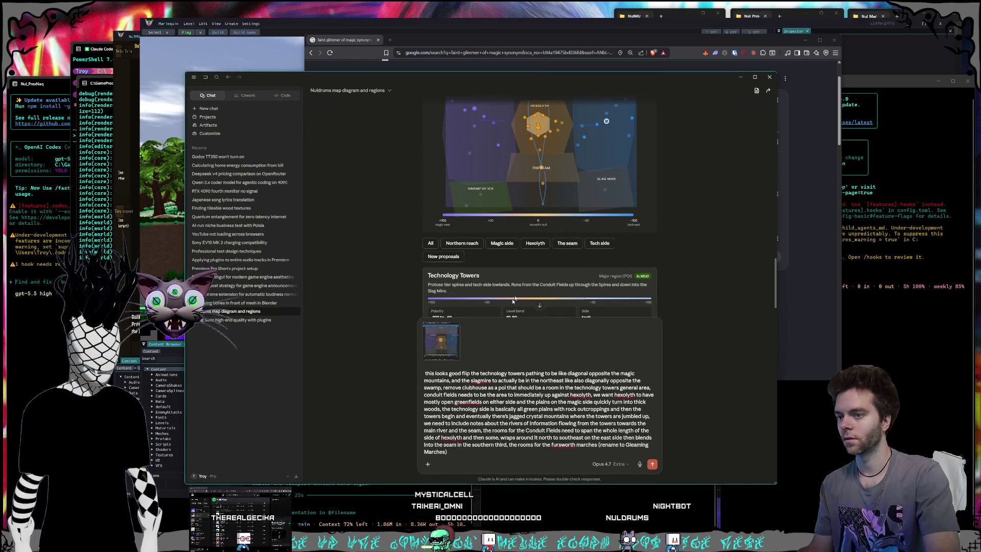
key("alt+Tab")
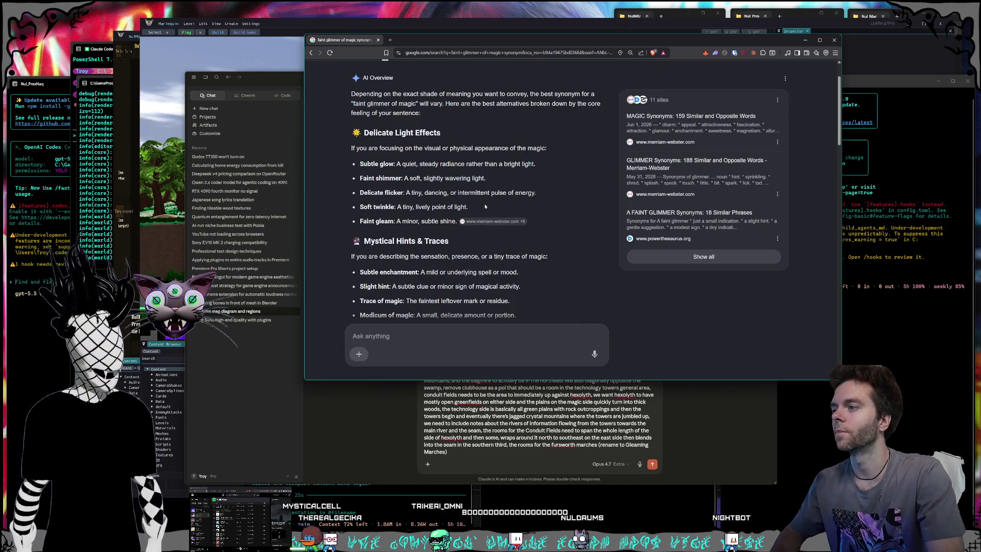
Search Google for 'what does marches mean'
scroll(488, 210, "down", 1)
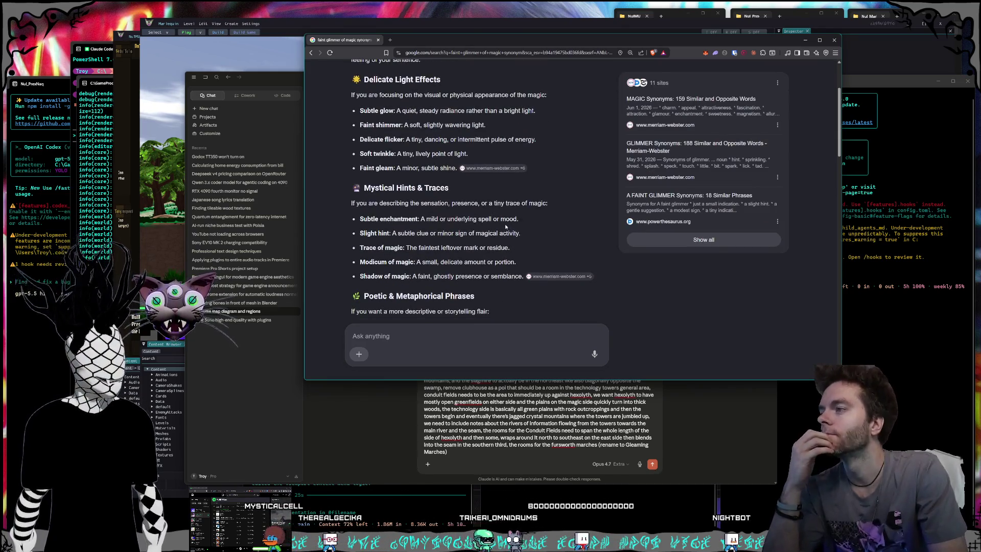
scroll(503, 226, "down", 1)
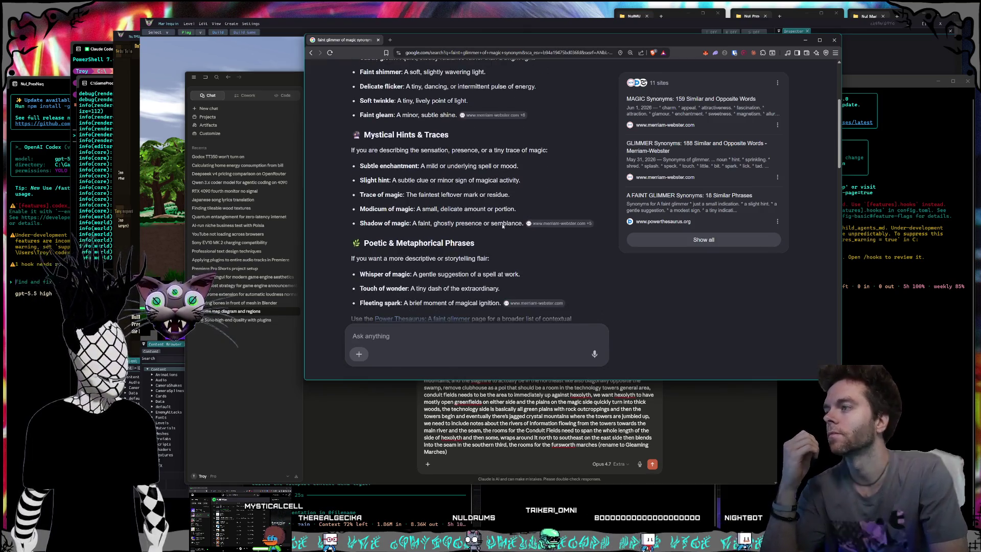
scroll(502, 226, "up", 3)
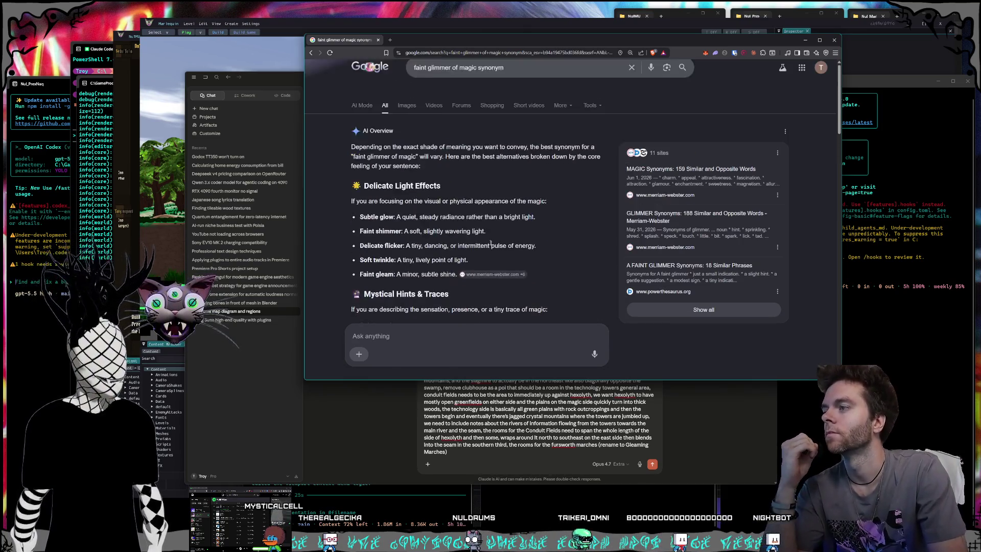
triple_click(518, 81)
type("what do")
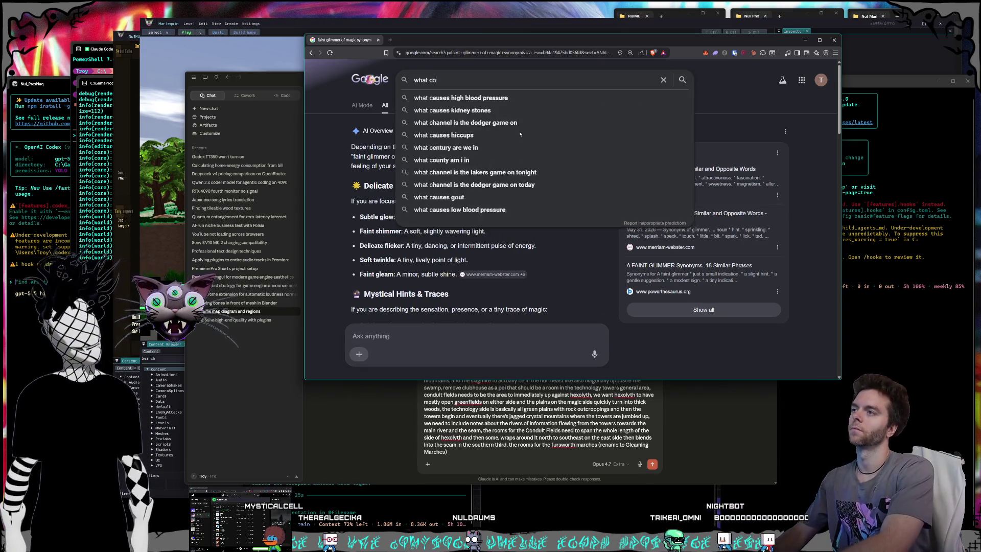
type("es marches mean")
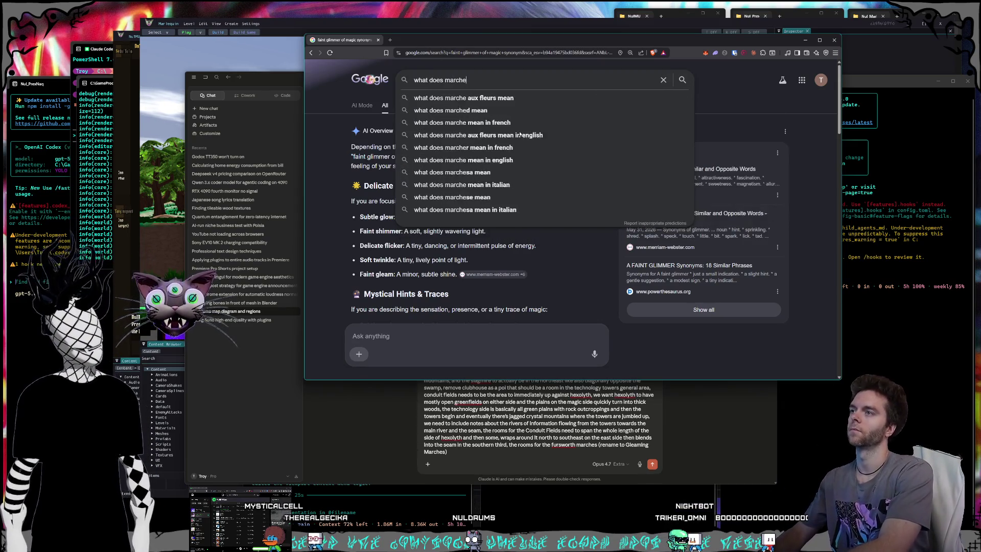
key("Return")
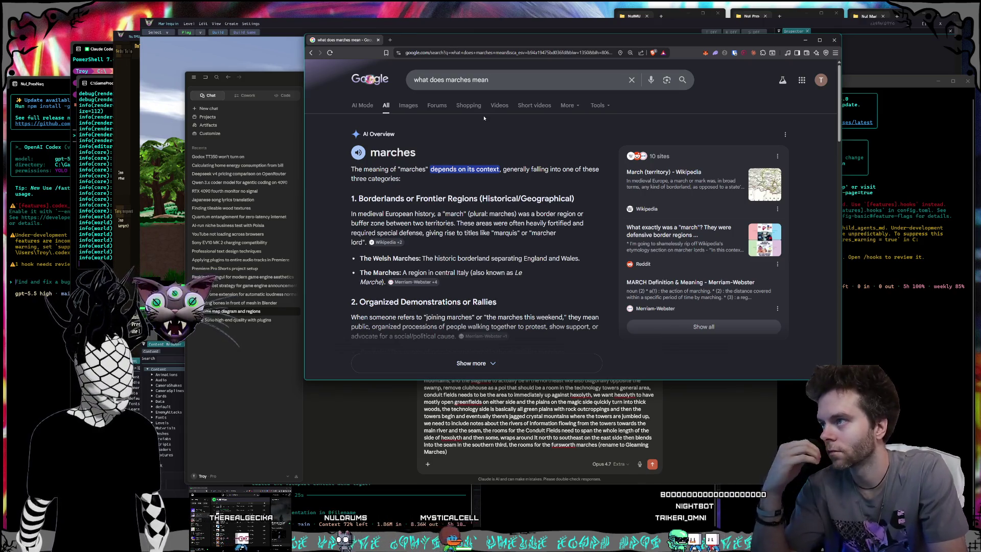
Read the overview defining marches as borderlands, then go back to the Claude draft
scroll(484, 118, "down", 1)
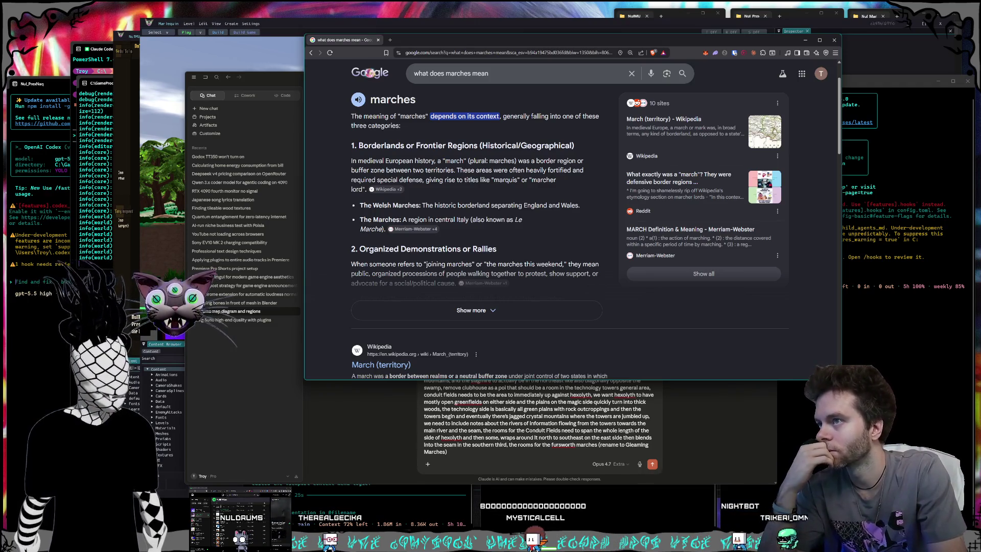
scroll(526, 146, "down", 1)
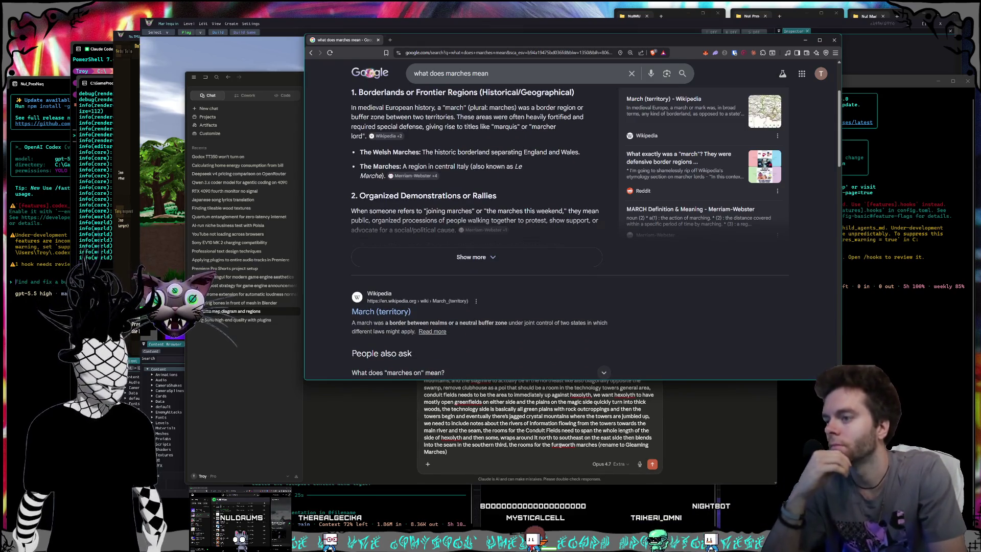
left_click(550, 456)
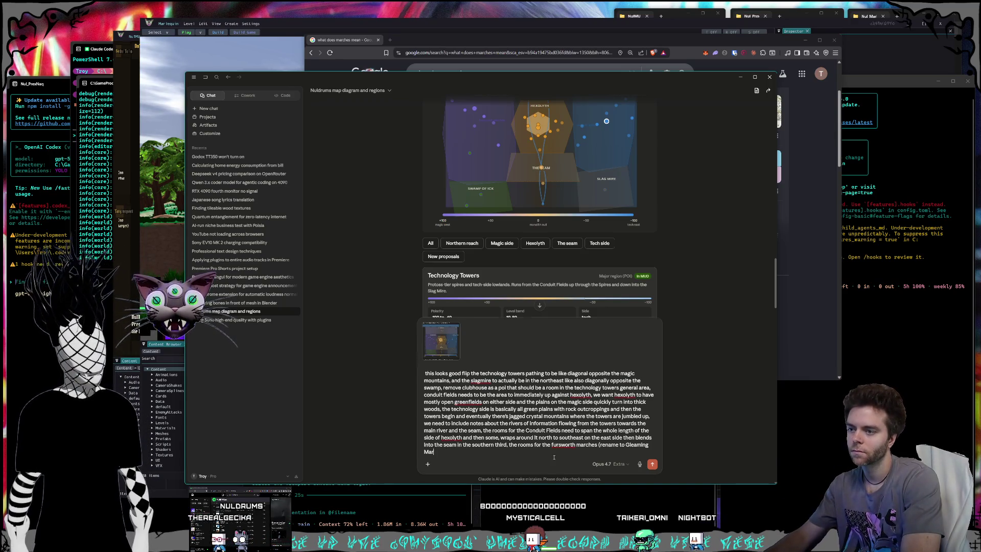
Delete the unfinished rename and check the Fursworth Marches and Crownhearth Foothills region cards
key("ctrl+BackSpace")
key("ctrl+BackSpace")
key("ctrl+BackSpace")
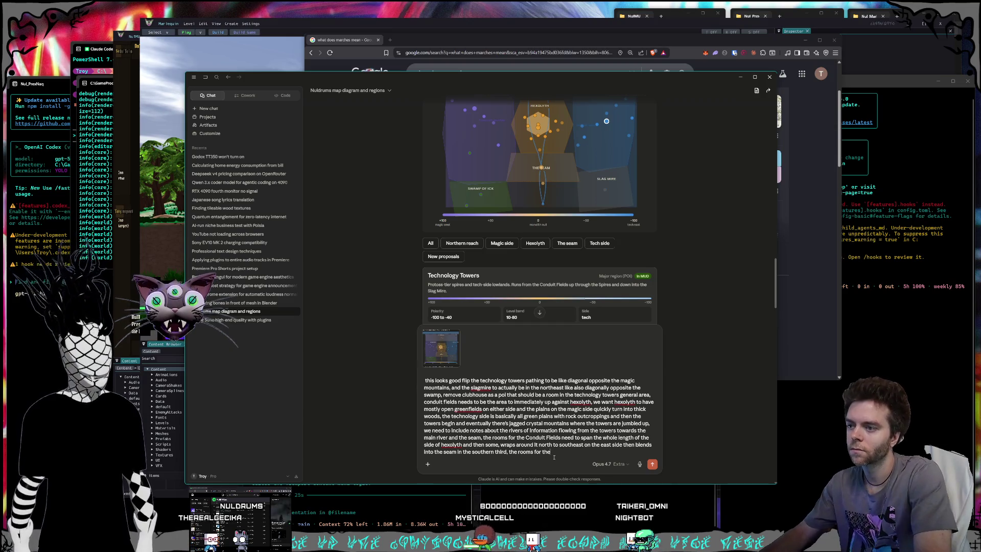
scroll(493, 181, "up", 2)
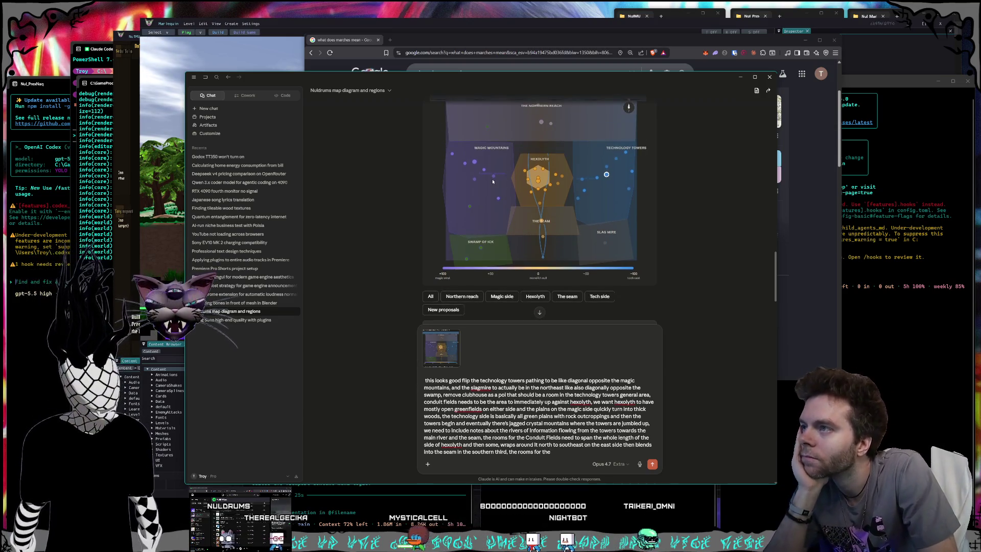
left_click(493, 177)
left_click(517, 192)
scroll(510, 195, "down", 2)
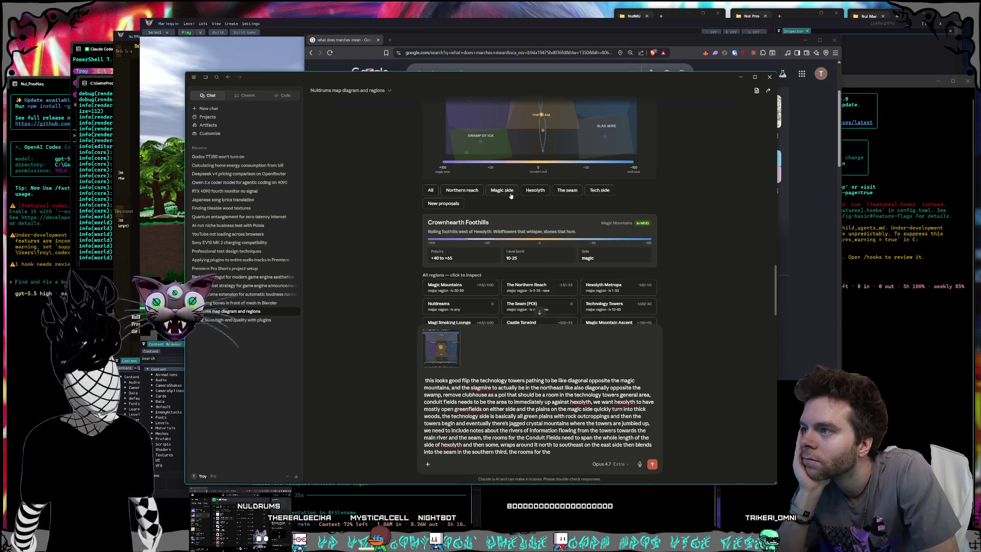
scroll(508, 195, "up", 2)
scroll(509, 196, "up", 2)
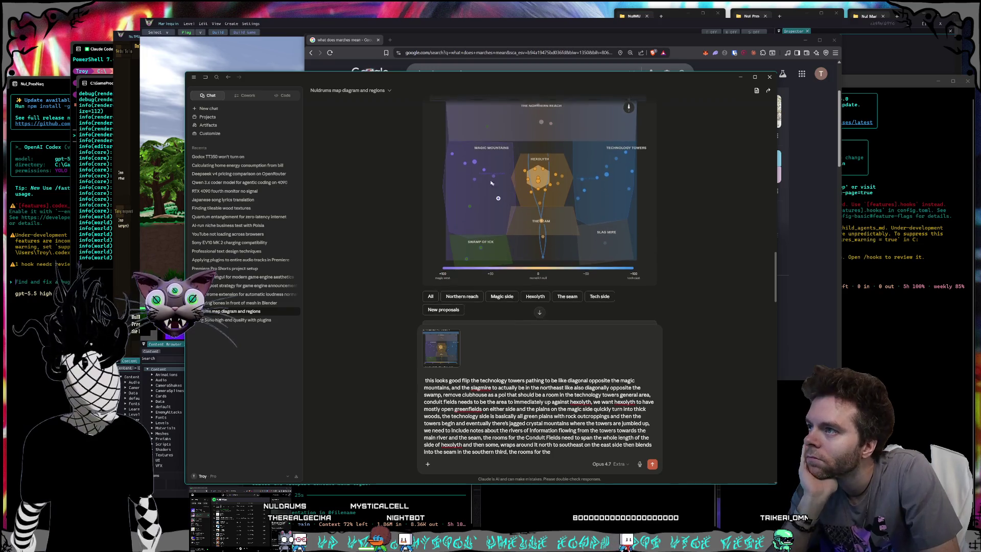
scroll(488, 188, "down", 2)
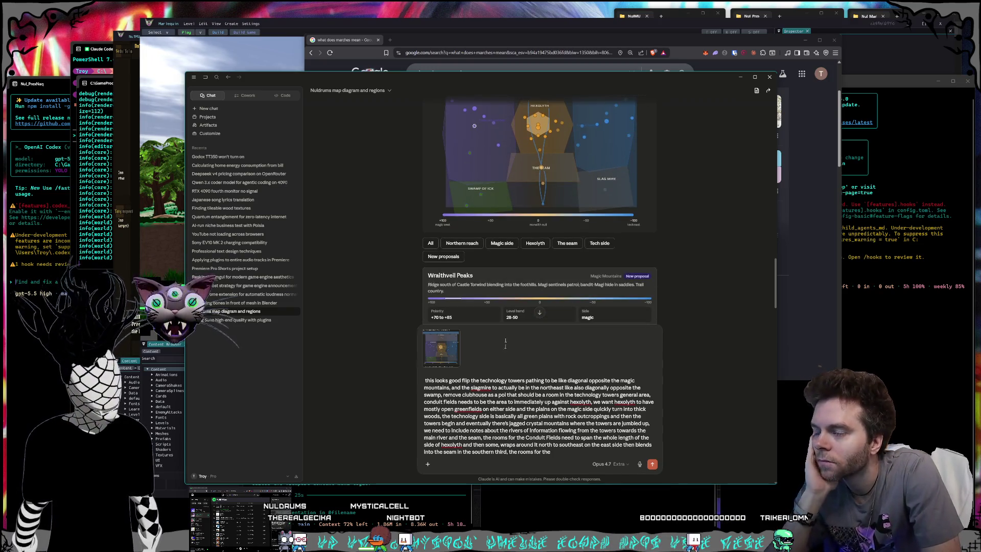
scroll(503, 191, "up", 2)
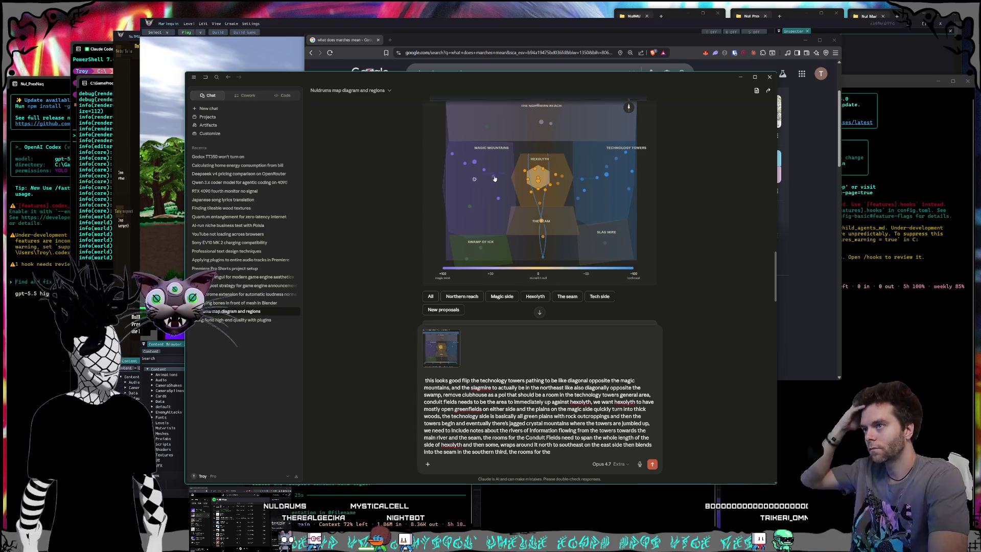
scroll(499, 184, "down", 4)
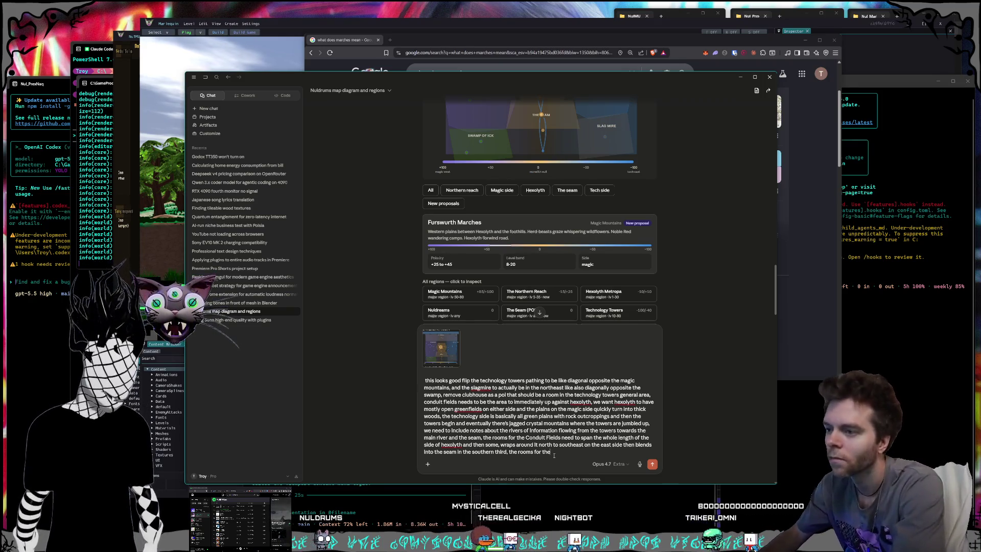
Continue the draft saying the north western third's rooms form a new region
type("north western third is in a new region")
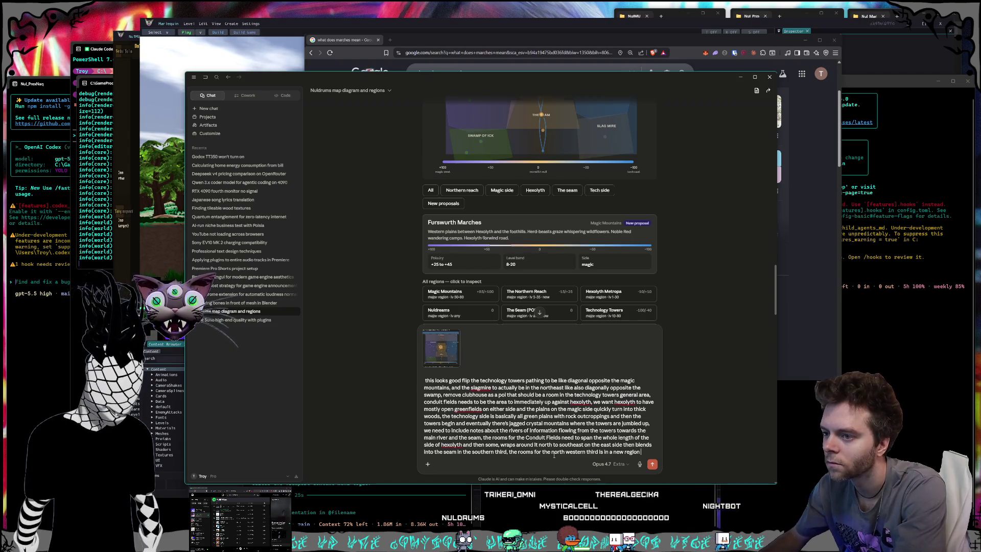
type("led the")
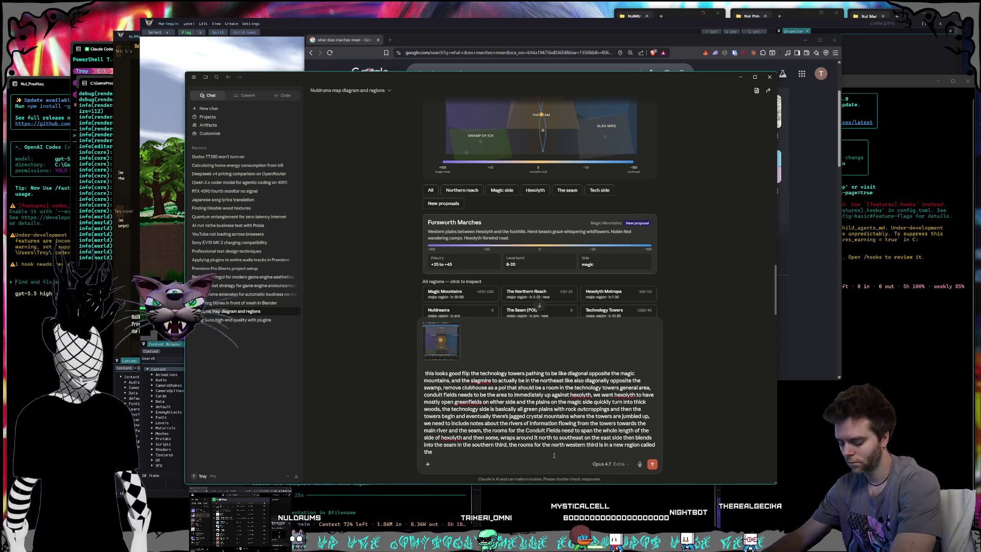
left_click(333, 61)
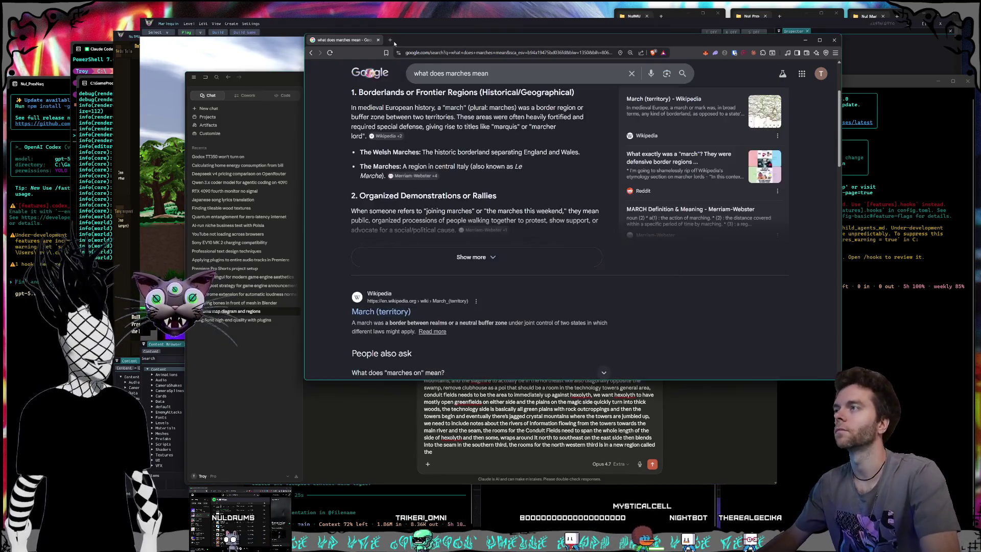
Open Grok on X in a new browser tab from the General bookmarks
key("ctrl+t")
left_click(336, 64)
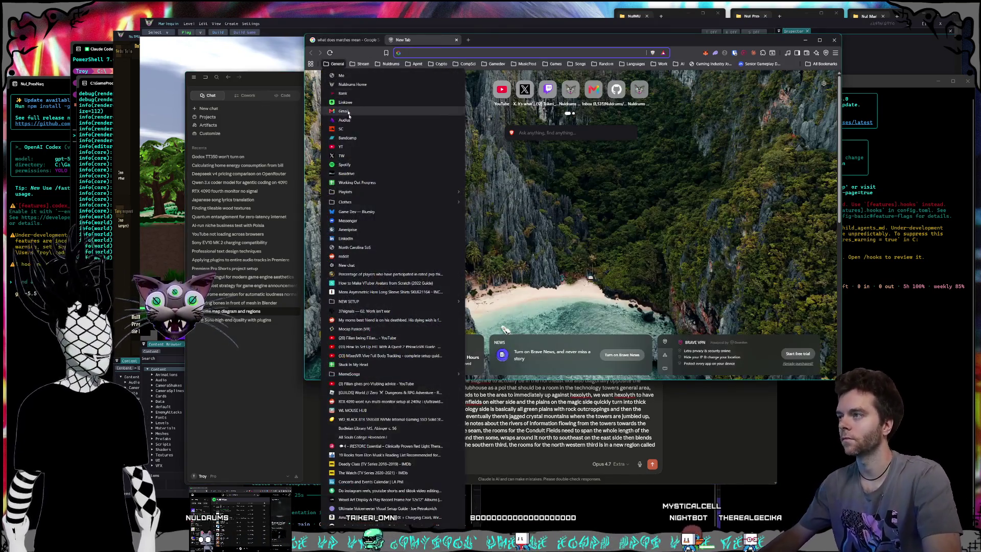
left_click(357, 160)
left_click_drag(502, 38, 504, 50)
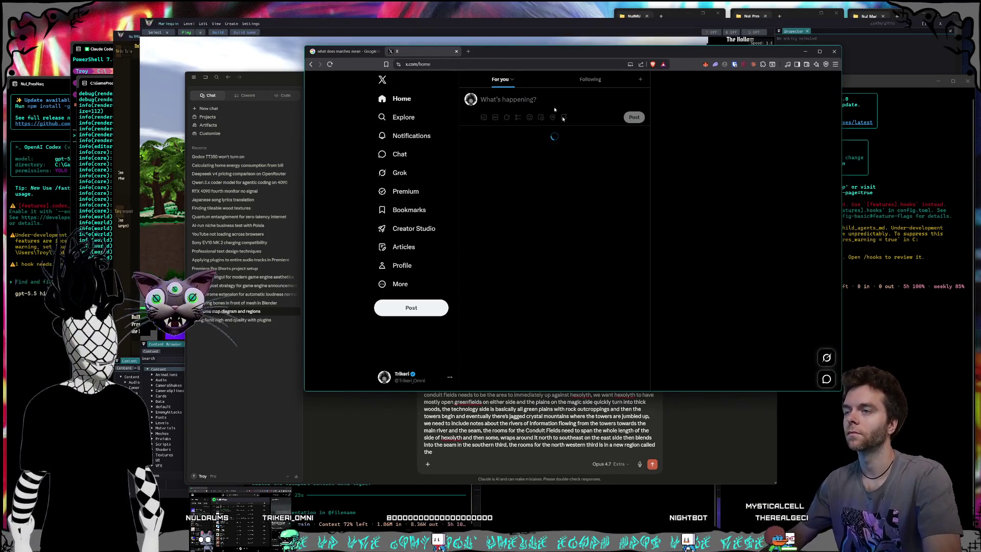
left_click(398, 173)
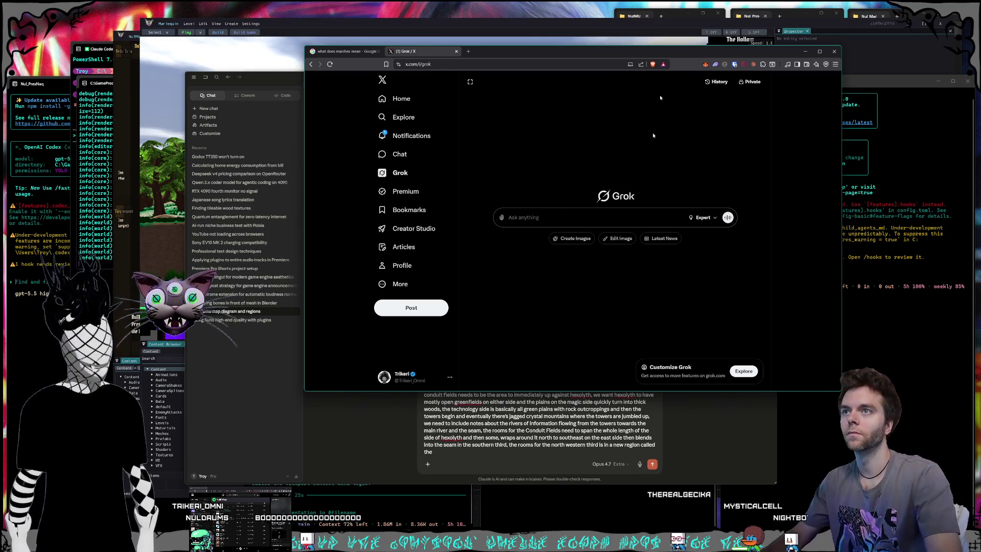
Reopen 'Spooky Fantasy Forest Name Ideas' from Grok history and begin 'allright new things we need names on'
left_click(715, 82)
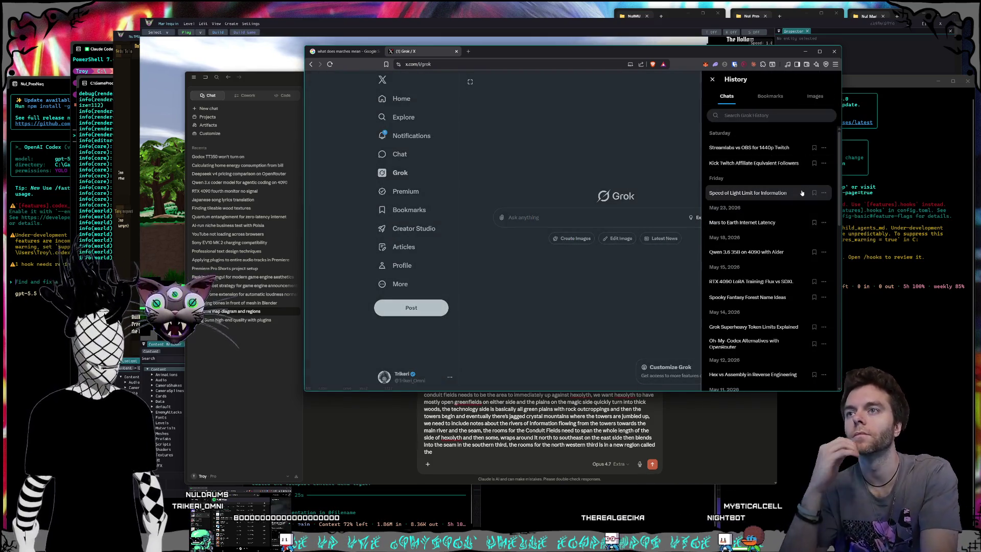
scroll(756, 169, "down", 2)
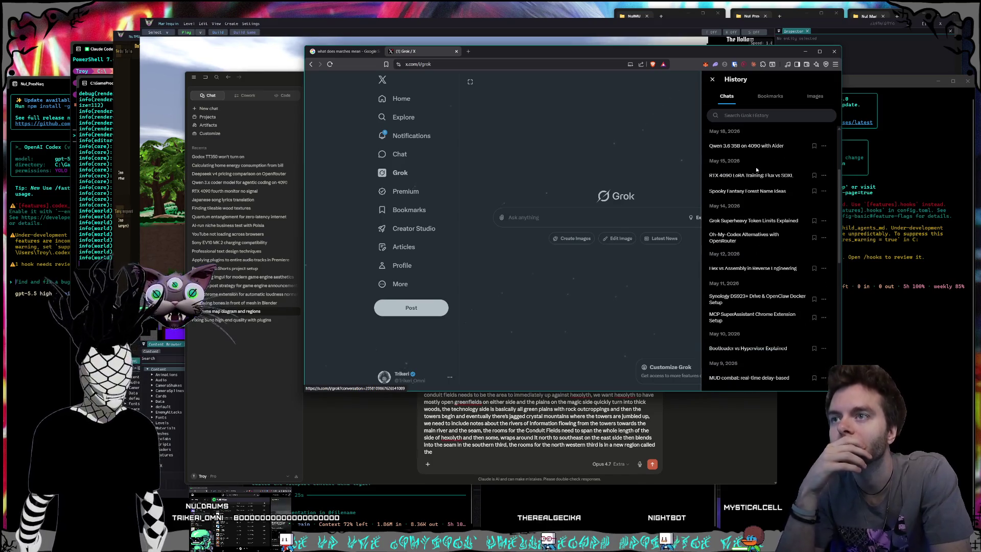
scroll(756, 169, "down", 1)
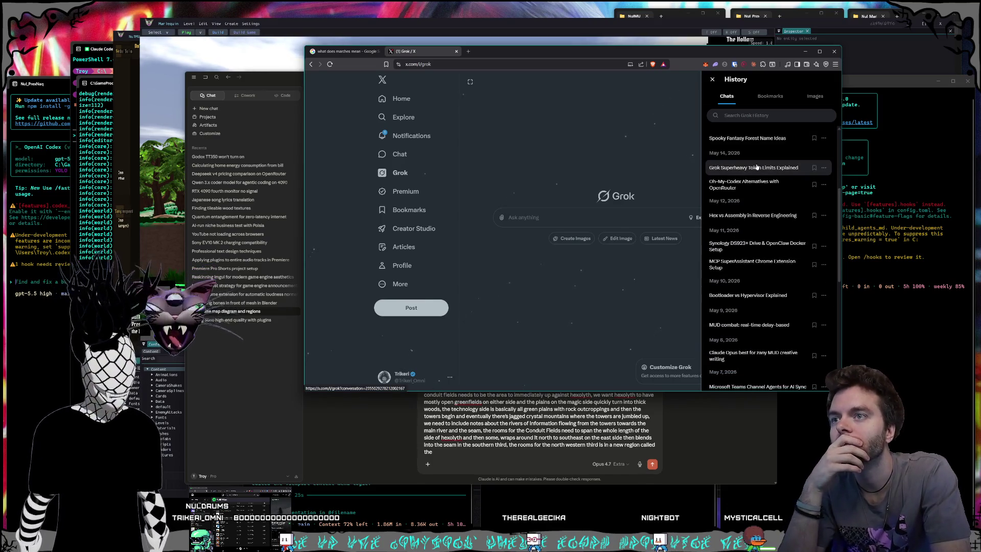
scroll(756, 167, "down", 1)
scroll(755, 157, "down", 1)
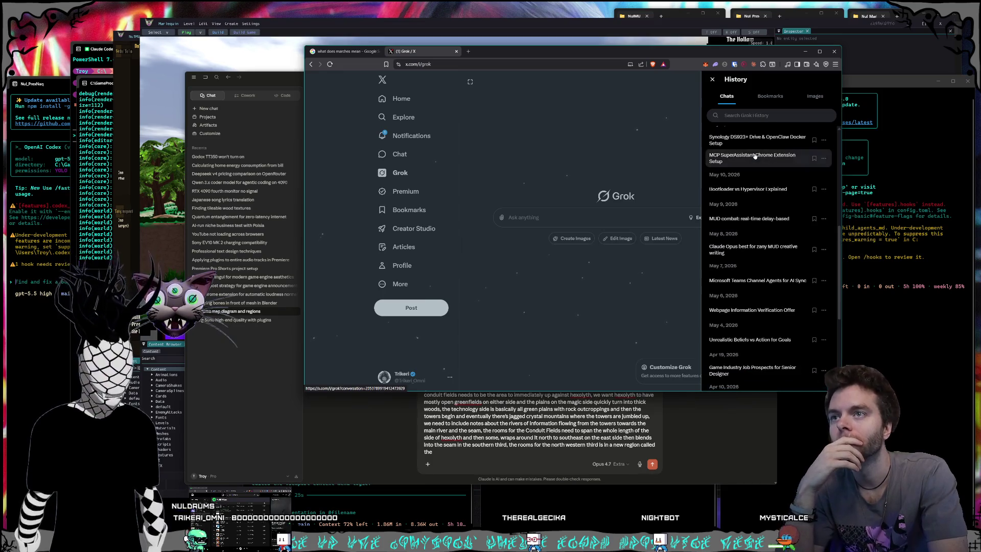
scroll(749, 165, "down", 1)
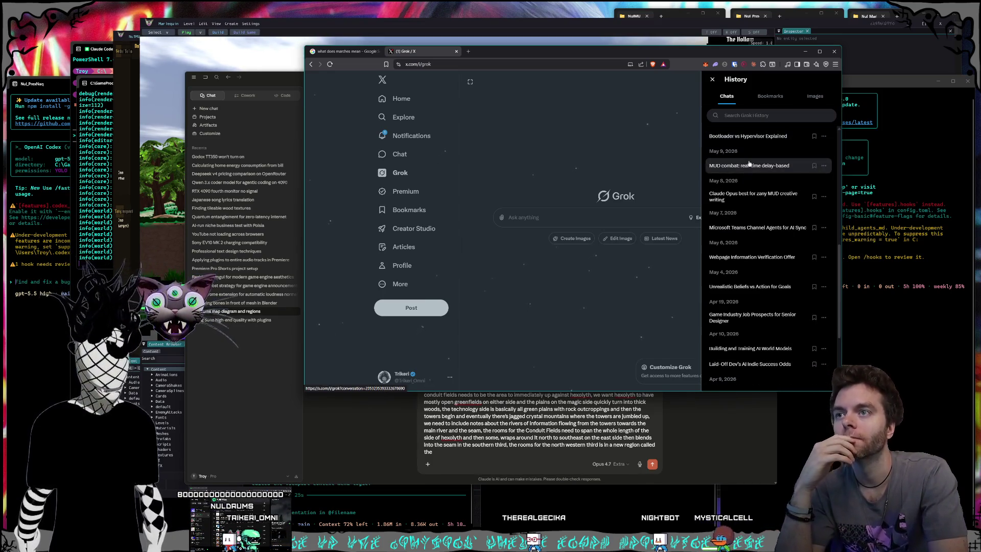
scroll(749, 165, "down", 1)
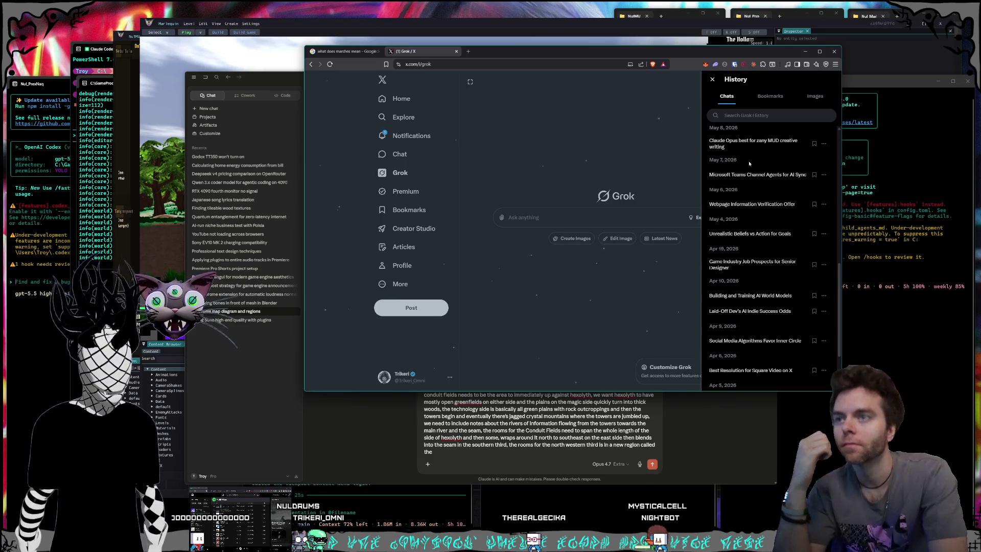
scroll(749, 163, "down", 1)
scroll(750, 163, "down", 1)
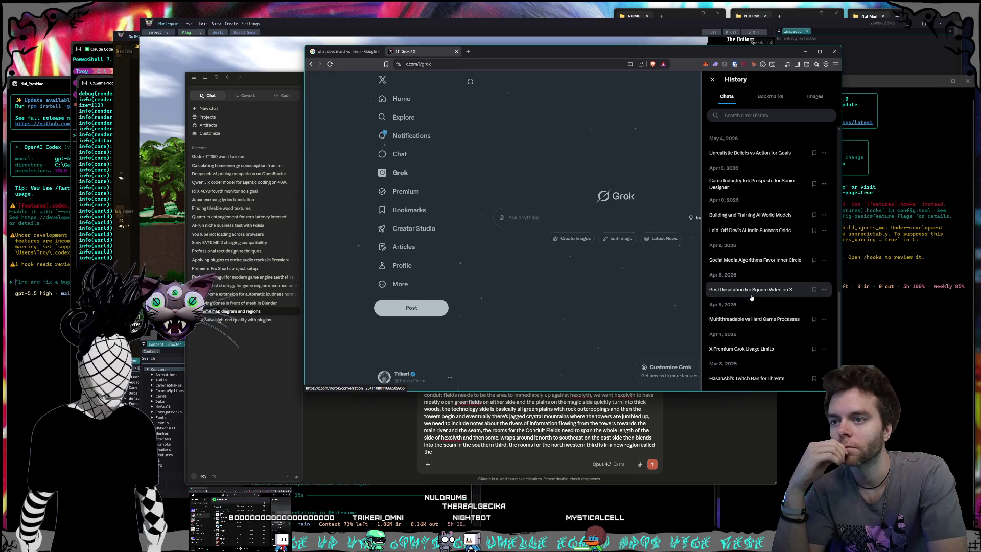
scroll(751, 298, "up", 4)
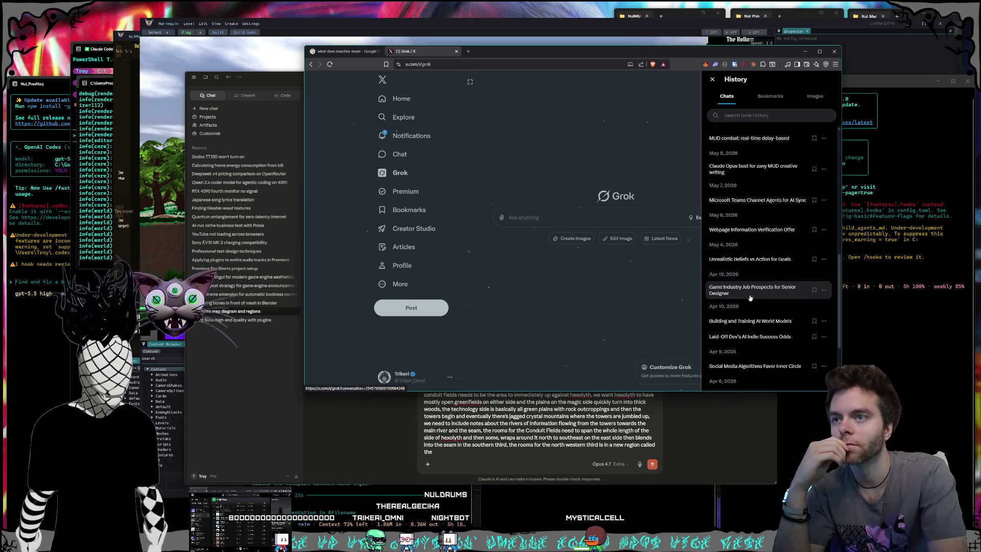
scroll(750, 298, "down", 4)
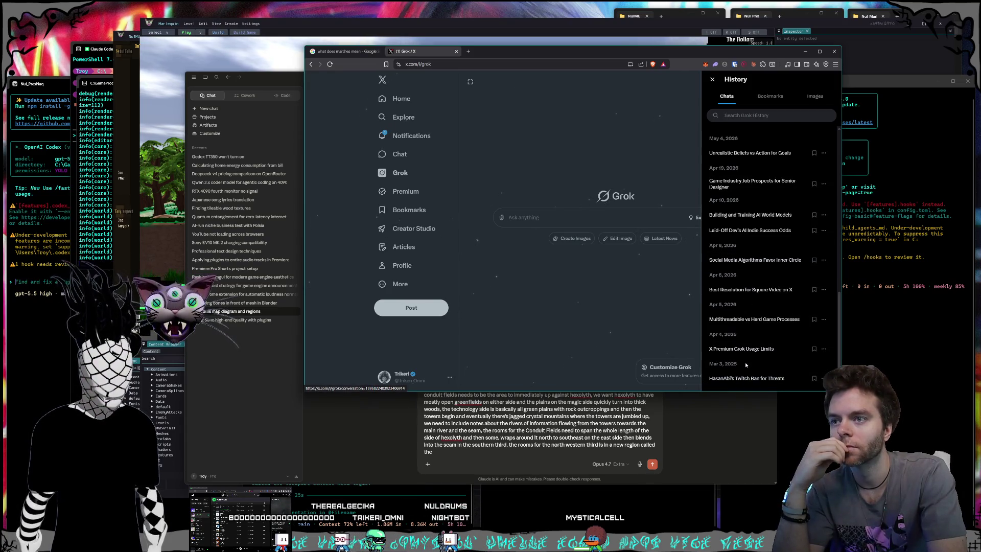
scroll(744, 361, "up", 2)
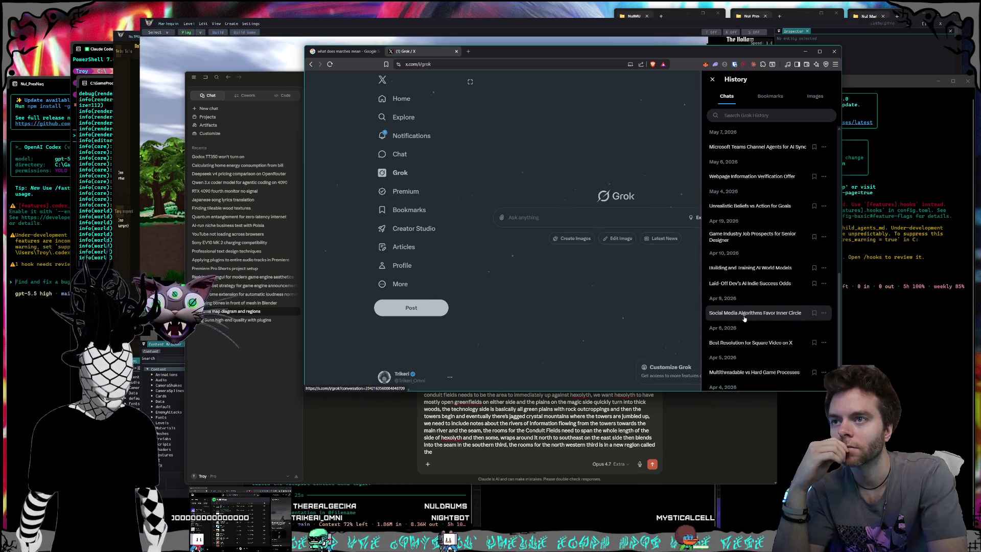
scroll(746, 322, "up", 2)
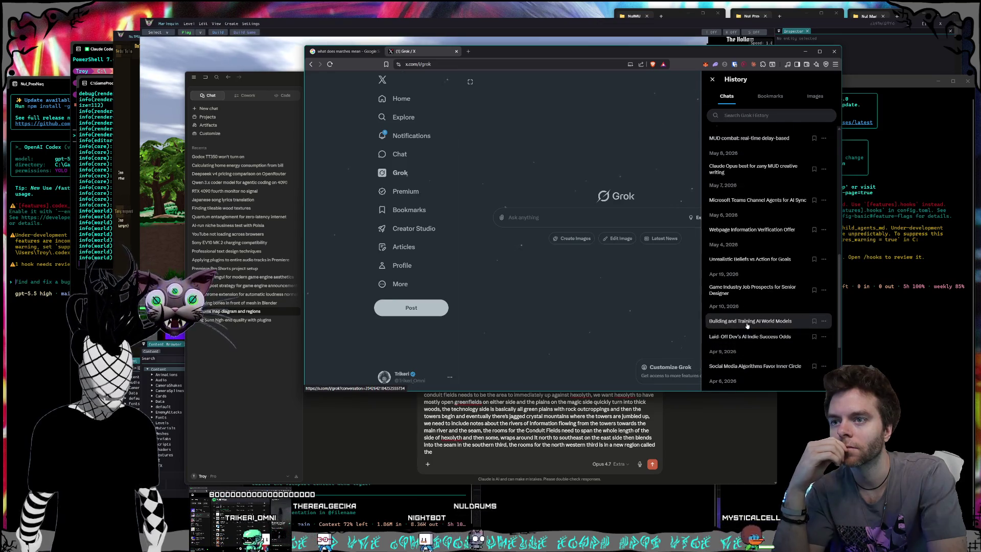
scroll(749, 342, "up", 2)
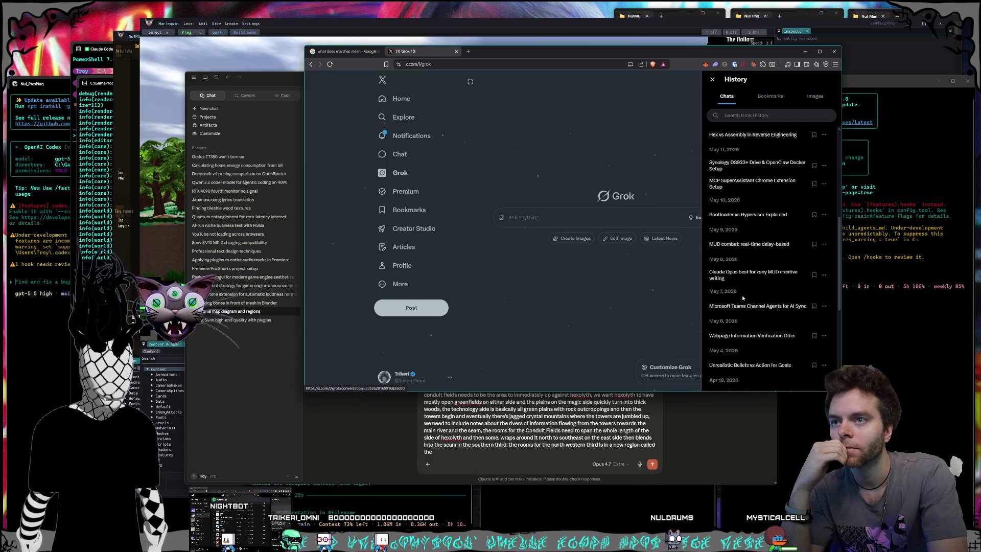
scroll(743, 315, "up", 2)
scroll(744, 302, "up", 2)
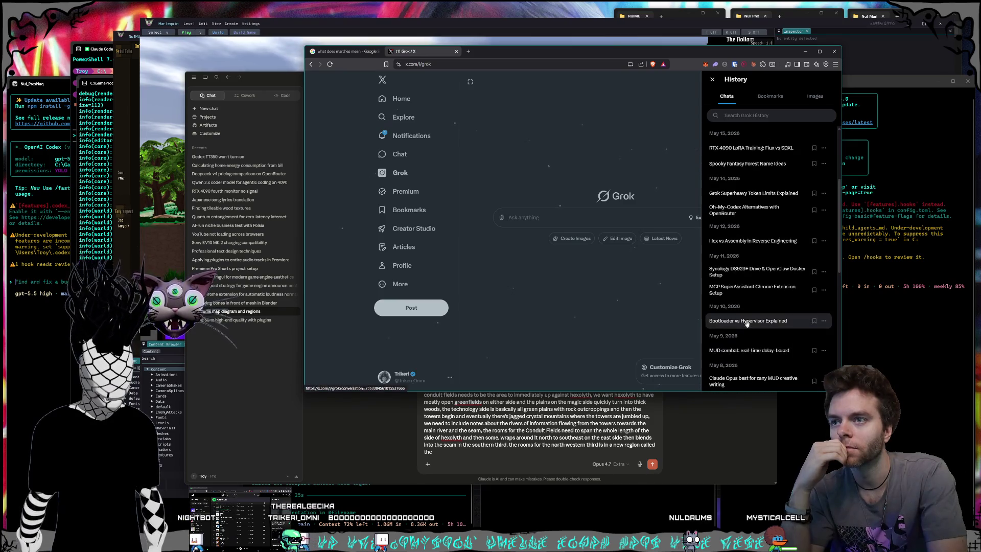
scroll(746, 302, "up", 1)
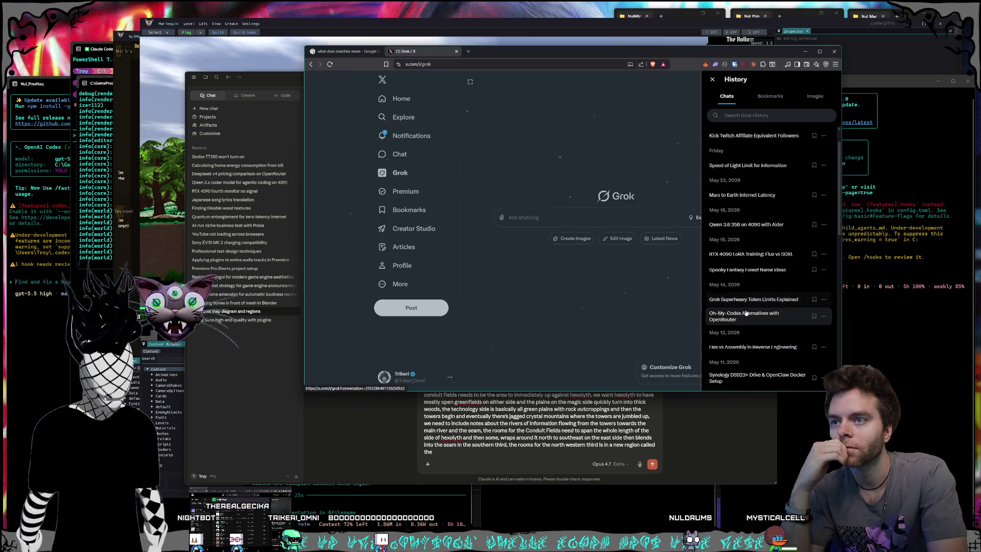
scroll(743, 302, "up", 1)
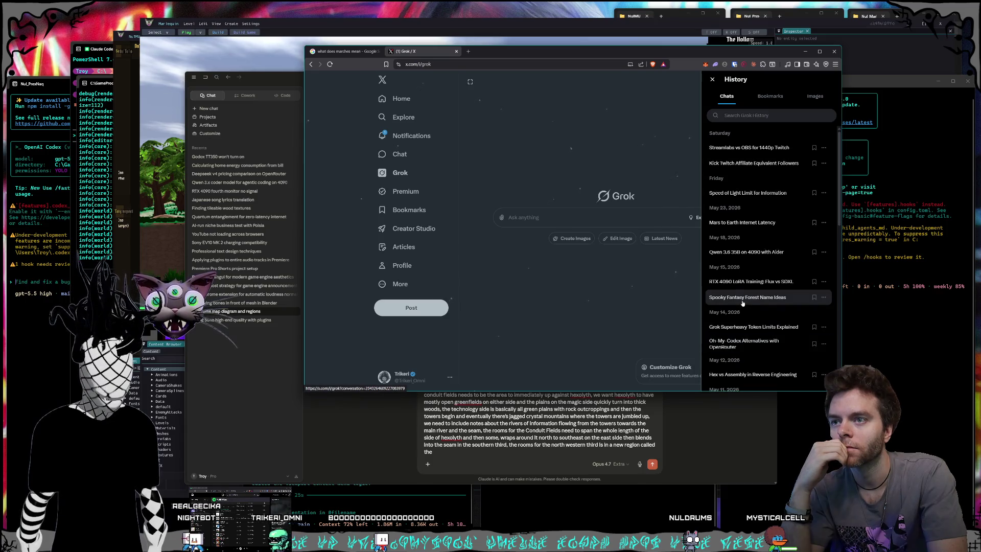
left_click(743, 302)
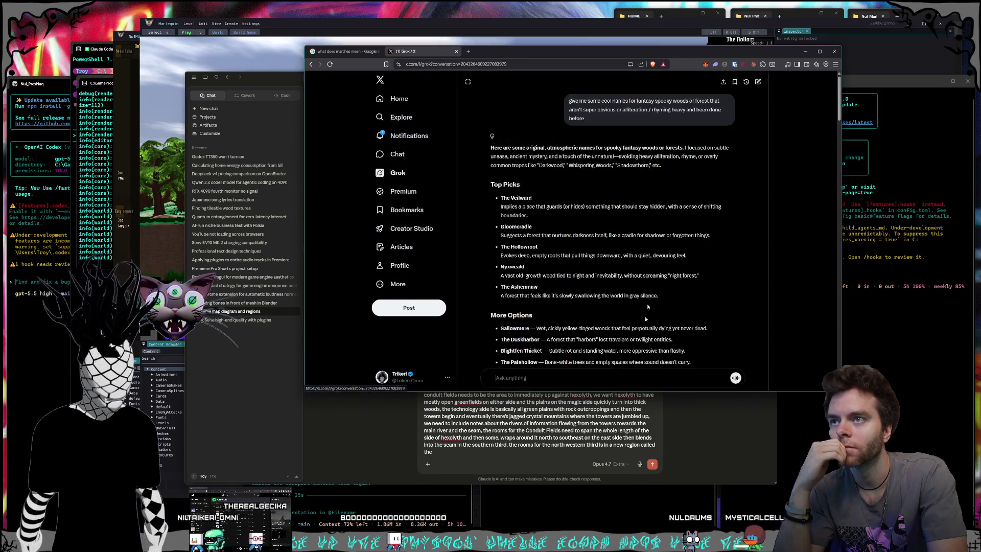
scroll(631, 298, "down", 15)
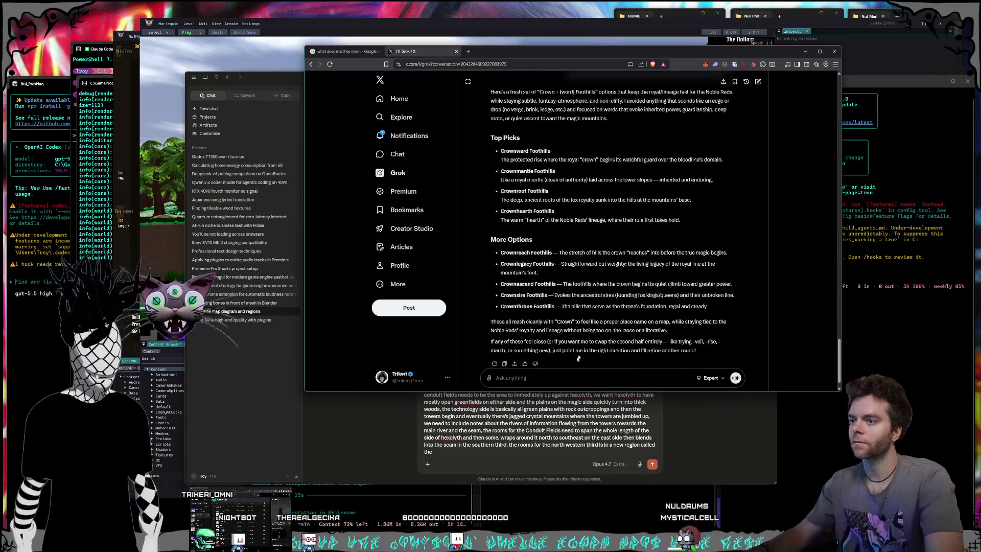
type("a")
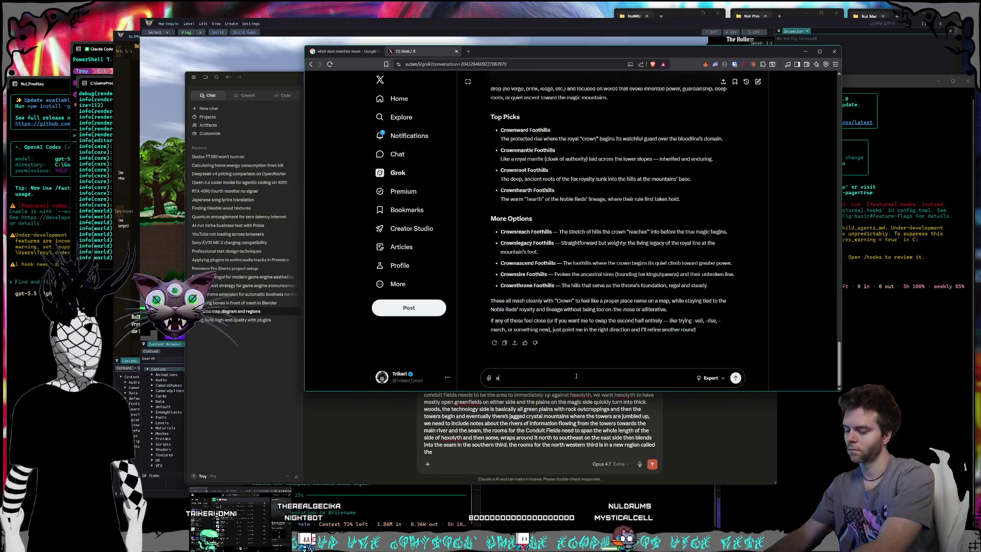
type("llright new things we")
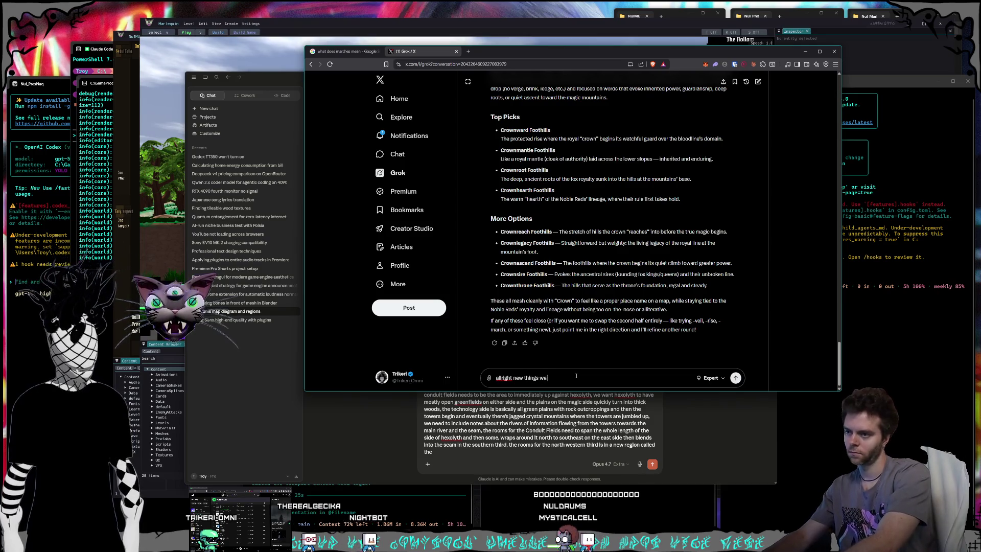
type(" need names on")
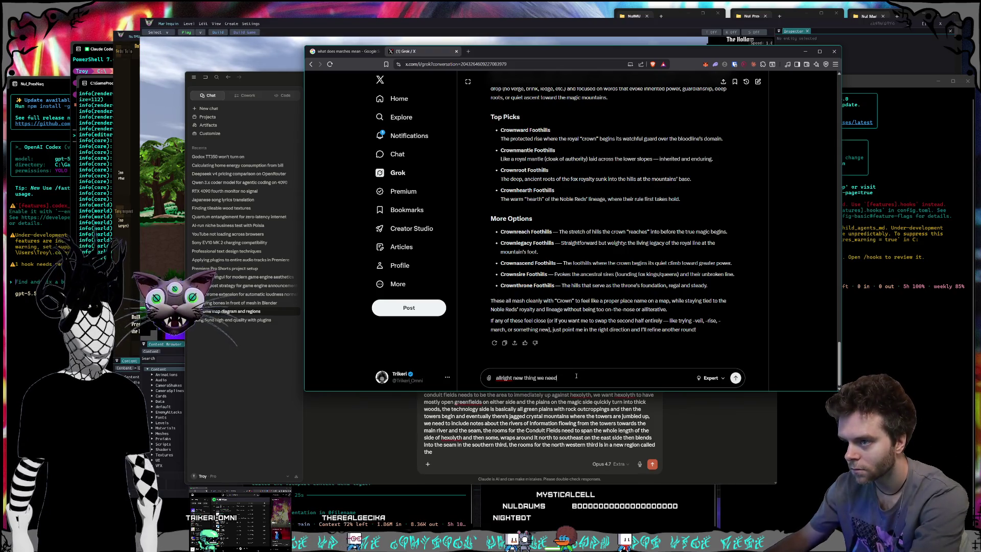
Describe the open prairie on the magic mountain side with tan grass and wheatfields
type("ideas for")
type(", the magi")
type("c mountains s")
type("ide of the worl")
key("BackSpace")
key("BackSpace")
key("BackSpace")
key("BackSpace")
key("BackSpace")
key("BackSpace")
type("initial wide open plains or prai")
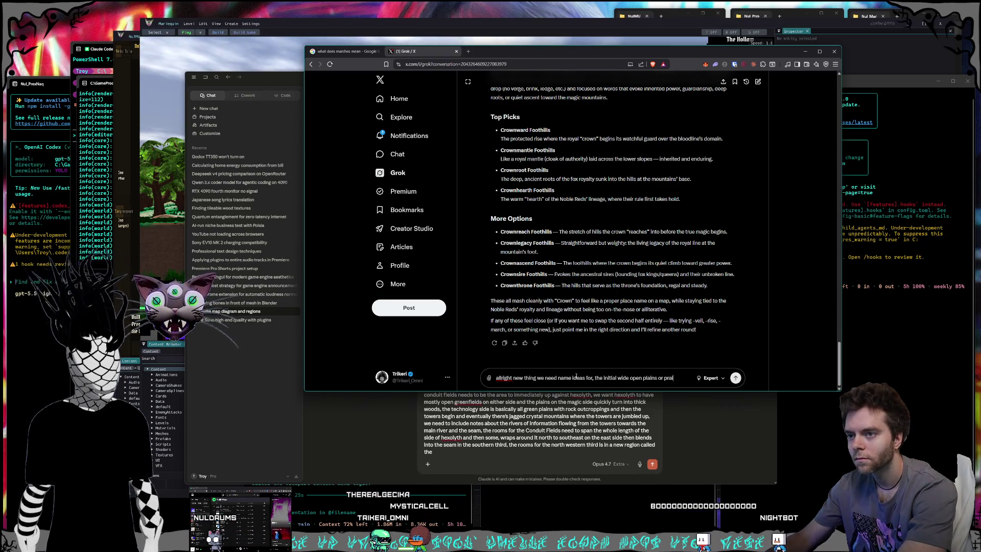
type("rie on the magic mou")
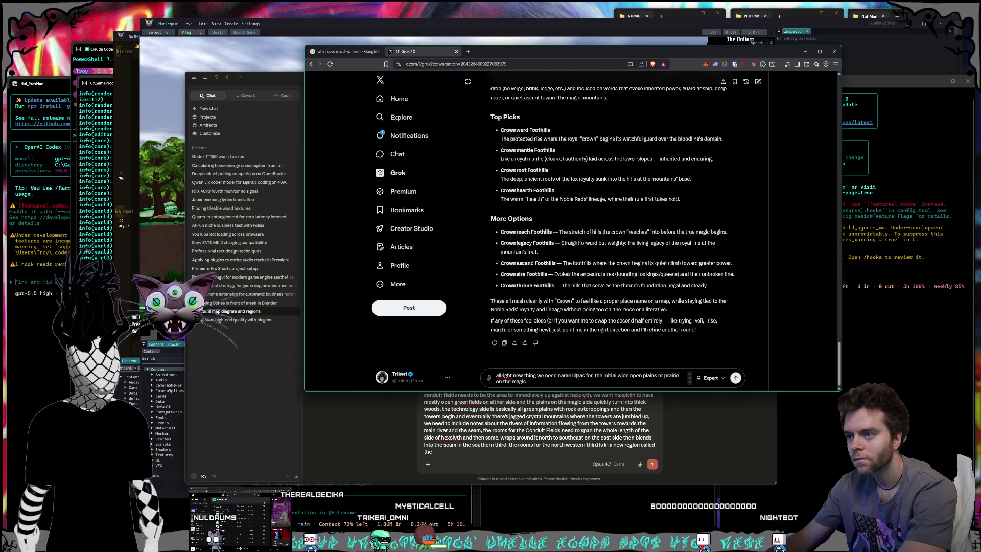
type("ntain side")
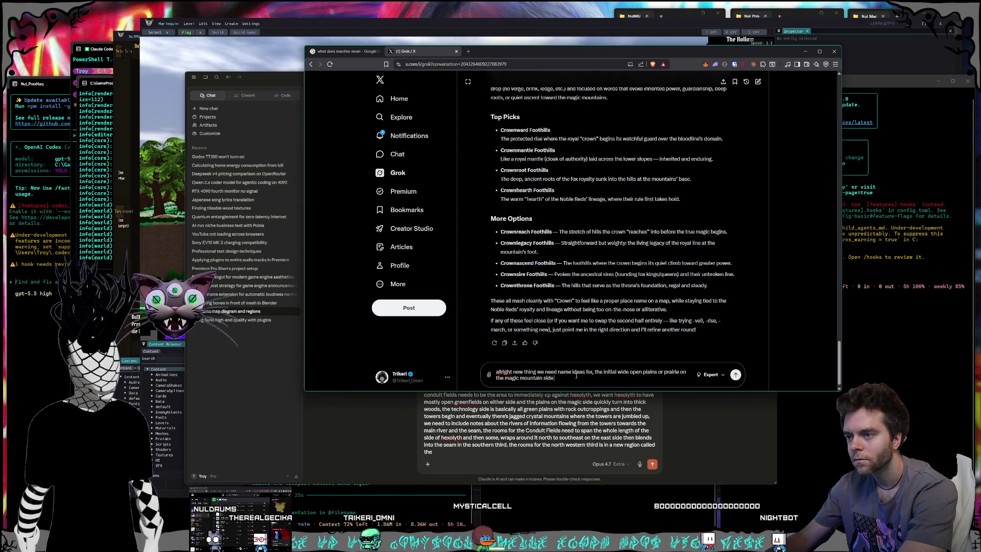
type("  of")
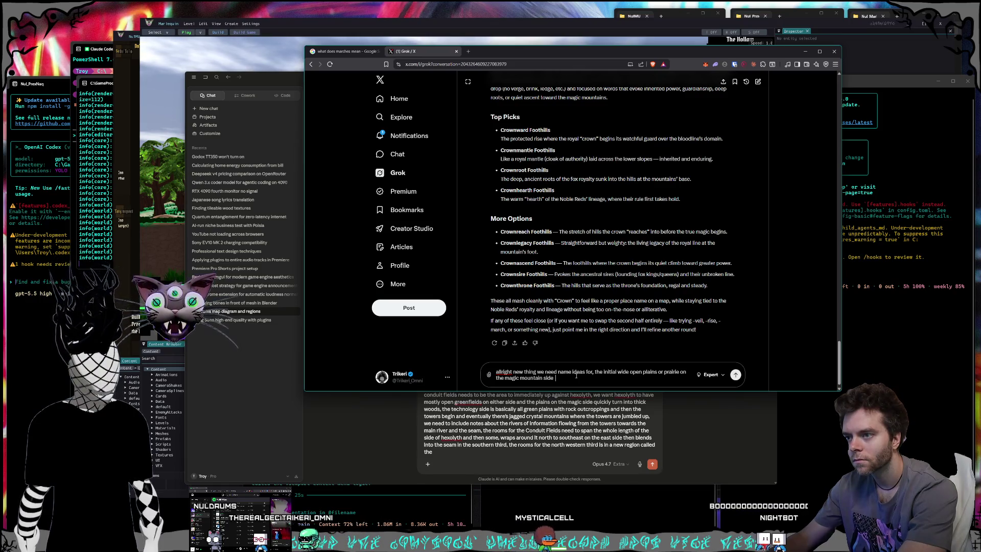
type(" the open field")
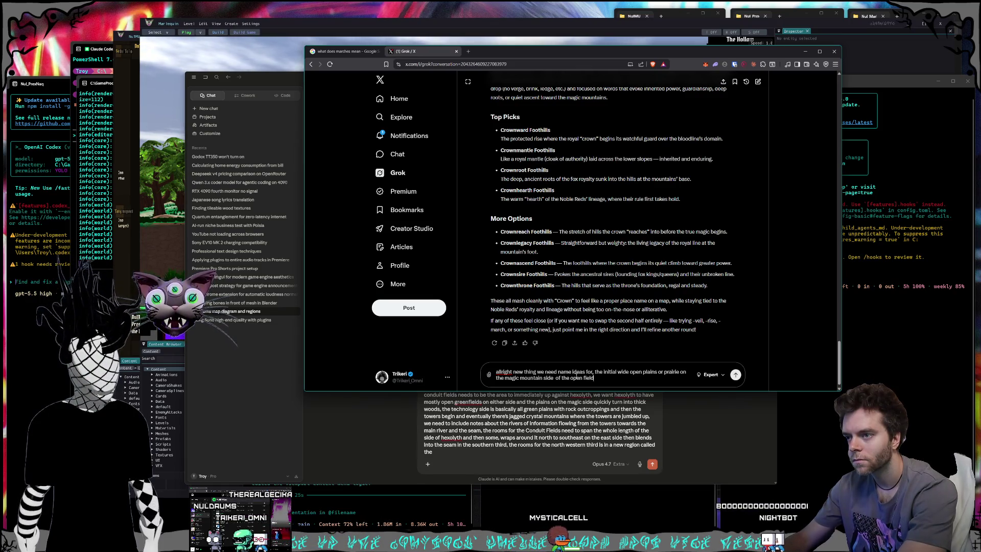
type("s around hexolyth")
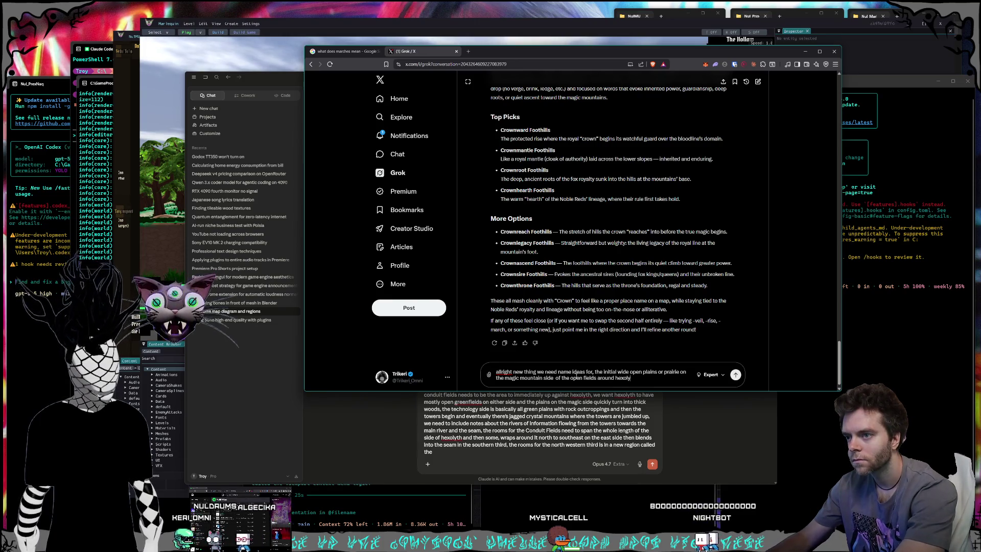
type(", it's grassy")
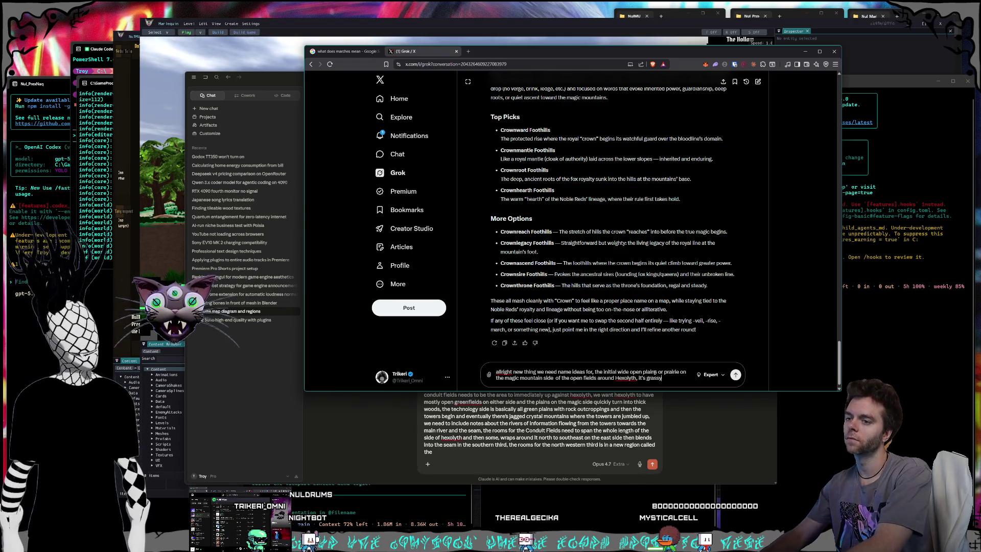
key("BackSpace")
type(" is colo")
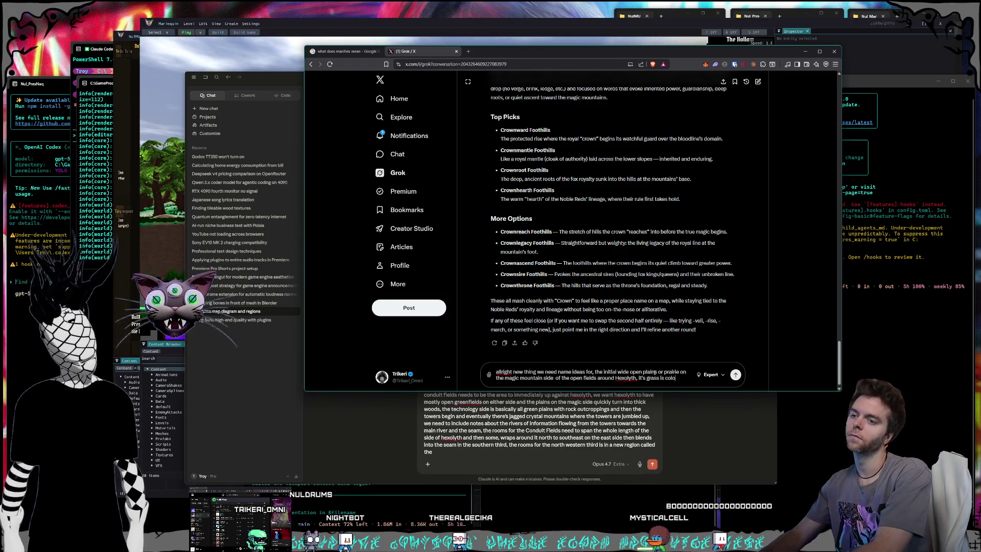
type("red")
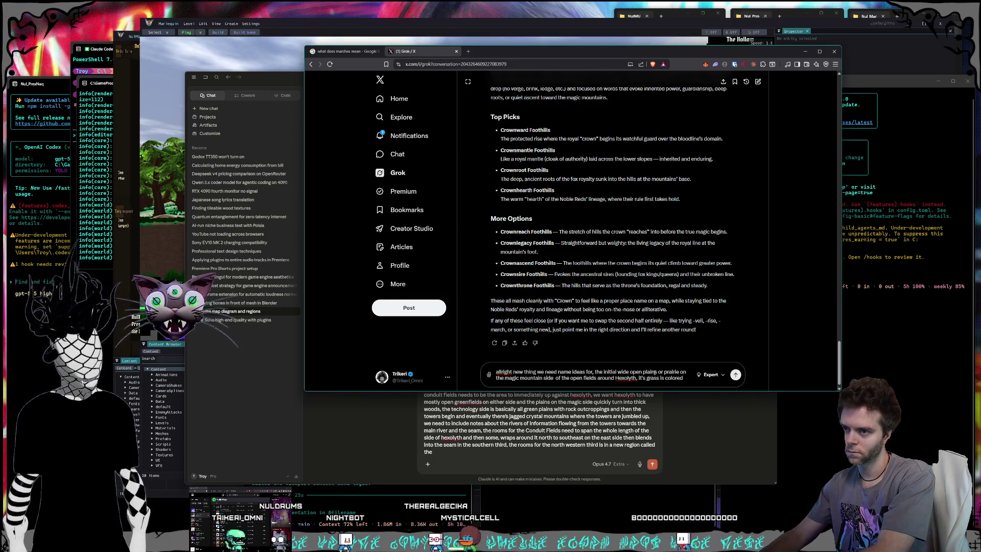
key("BackSpace")
key("BackSpace")
key("BackSpace")
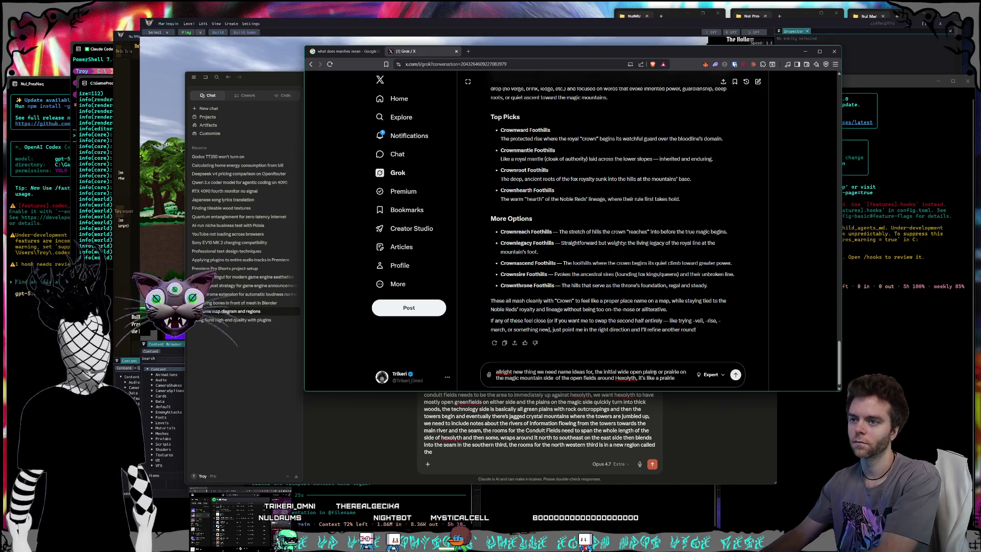
type("with tan grass and ")
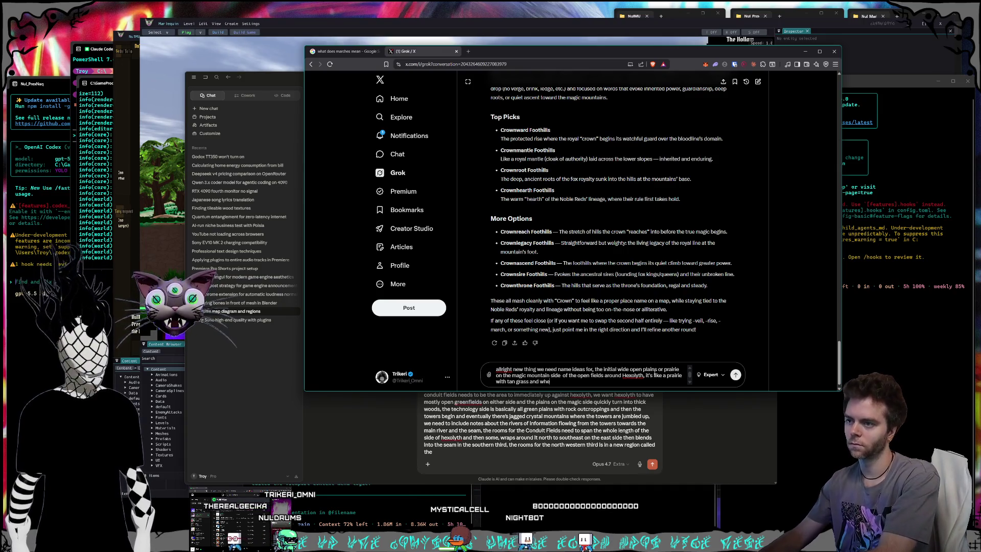
type("wheatfields")
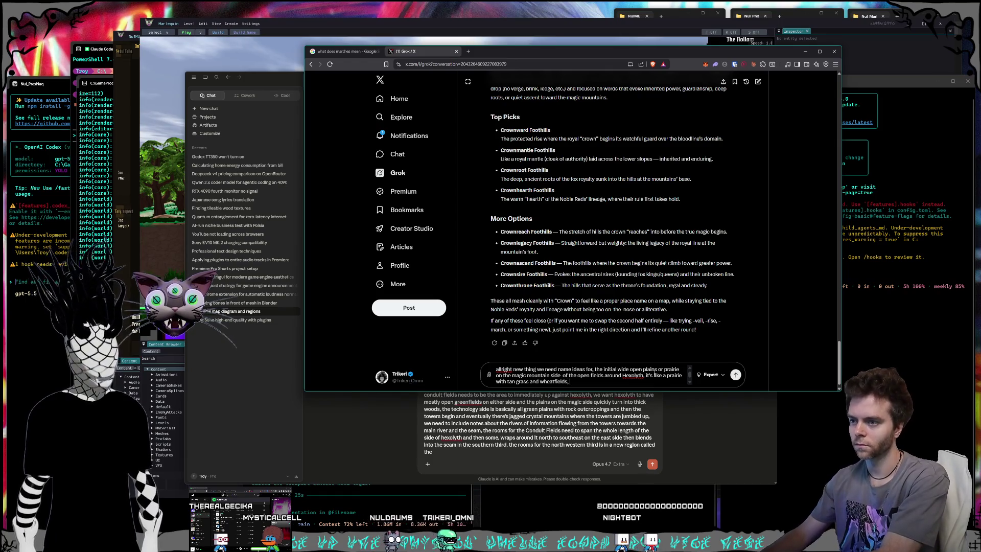
Add purple and pink grass patches and magic polarity faintest near Hexolyth, then send it
type(", theres some")
key("BackSpace")
key("BackSpace")
key("BackSpace")
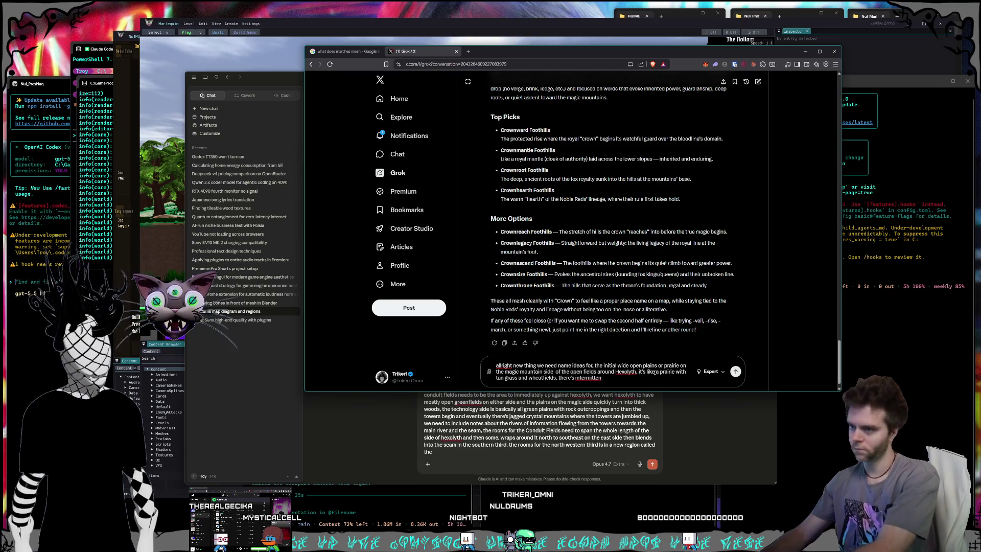
type("t")
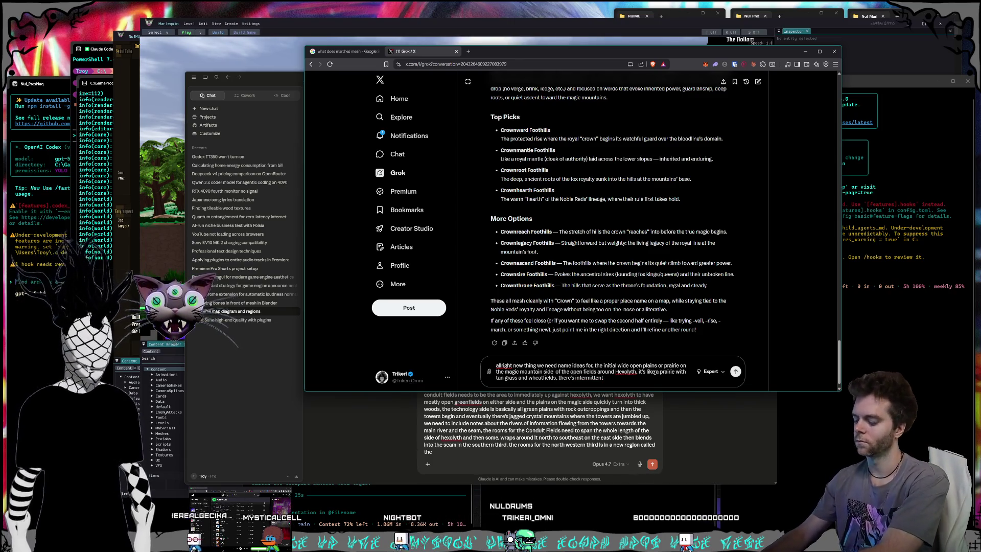
type(" purp")
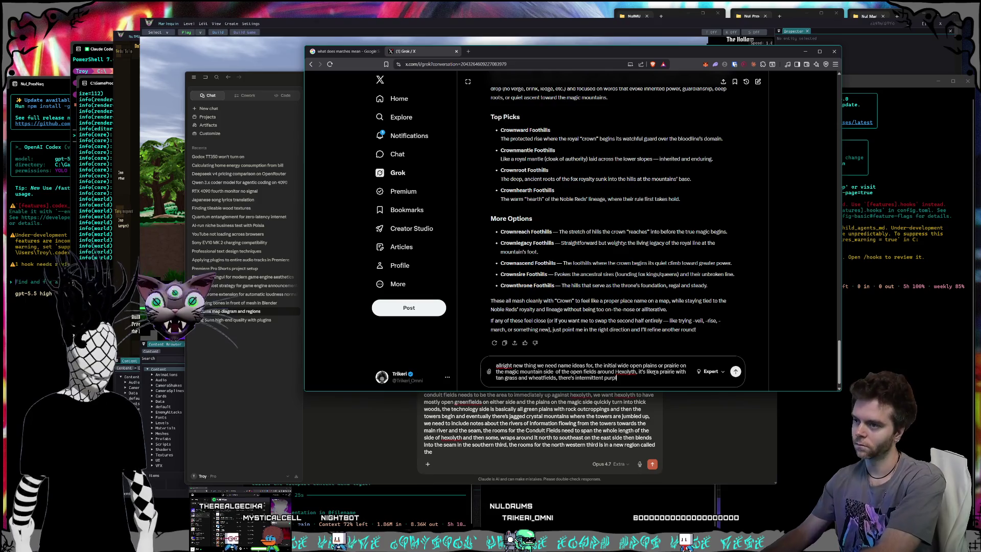
type("le and pink grass patches, ev")
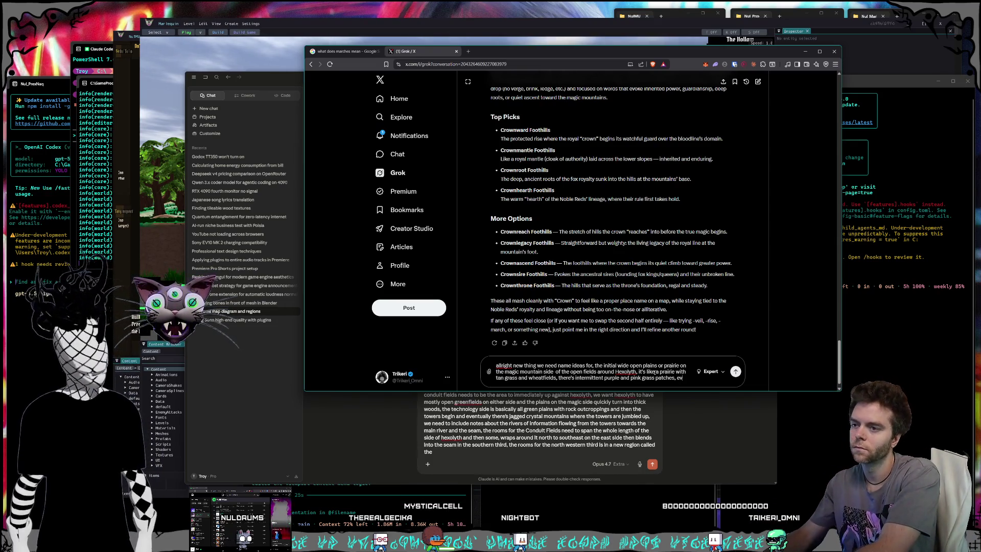
type("entually it loo")
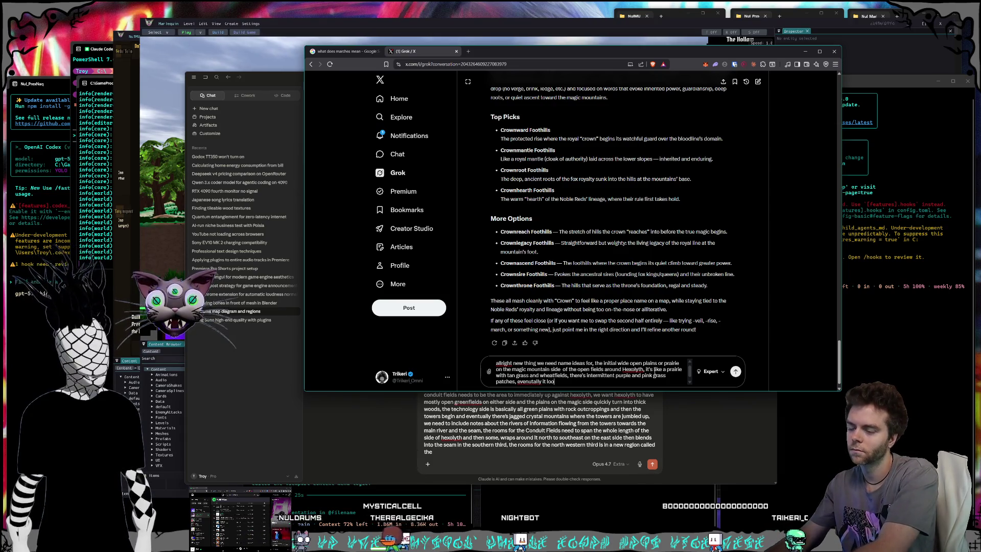
key("BackSpace")
key("BackSpace")
key("BackSpace")
type("leads so")
key("BackSpace")
key("BackSpace")
type("to just a w")
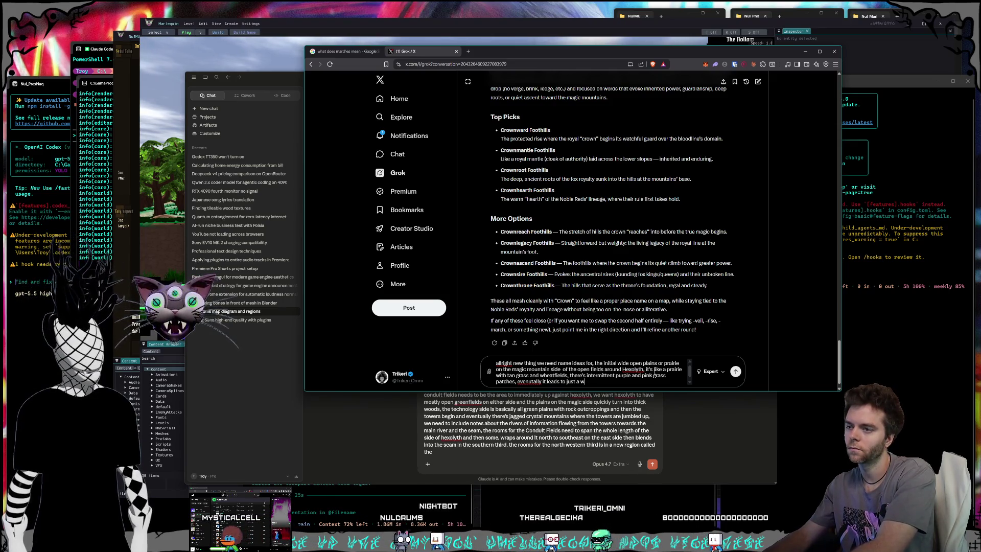
type("nd foothills into t")
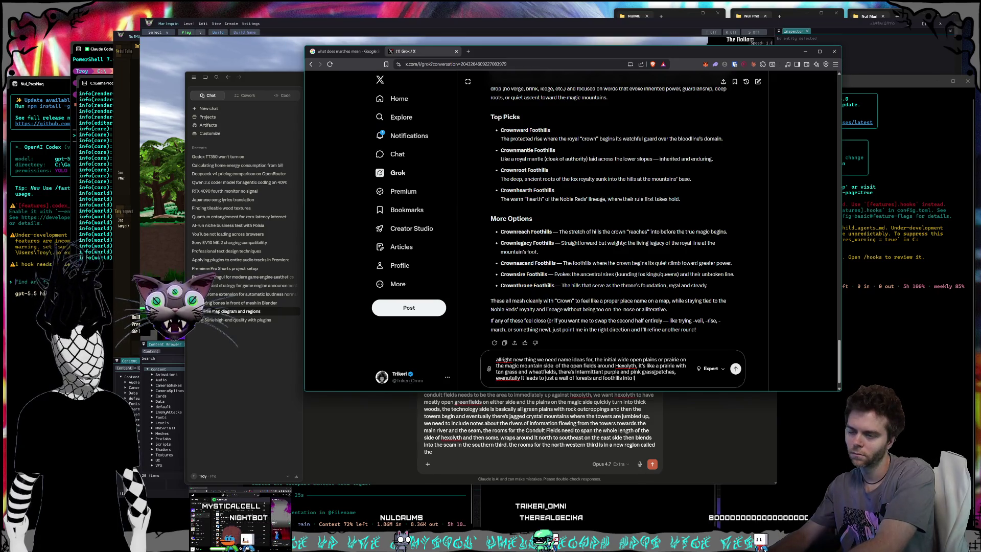
type(" ou")
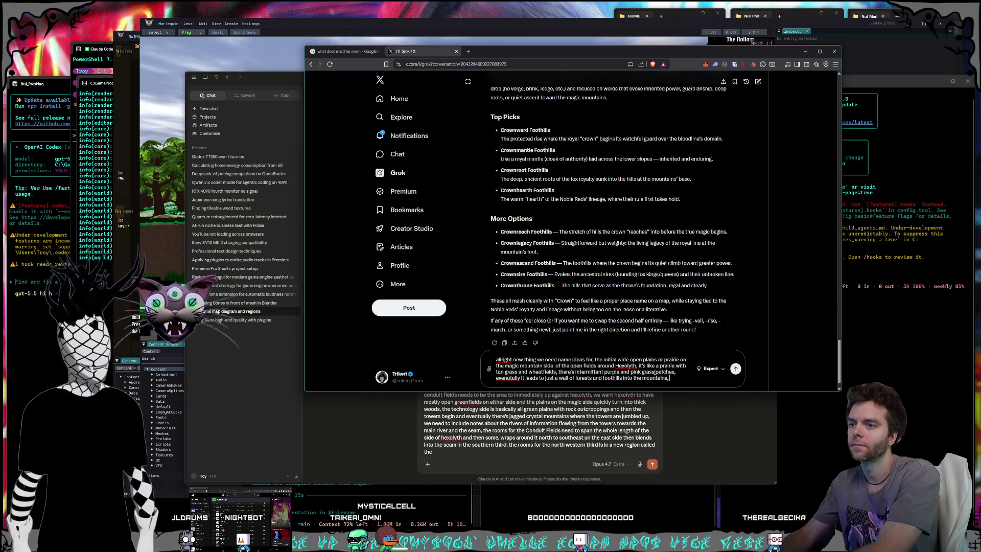
type("gic polarit")
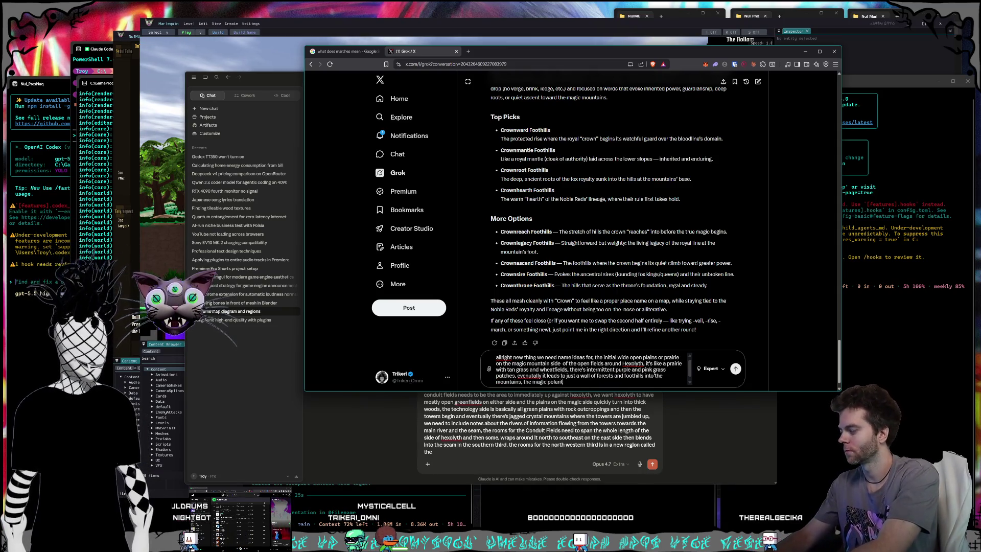
type("y is at it's fai")
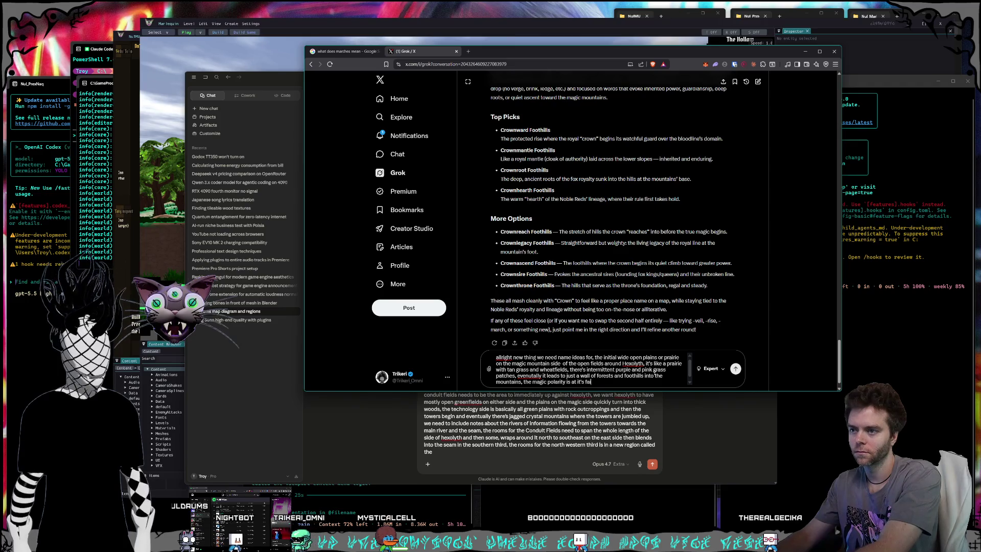
type("ntest a")
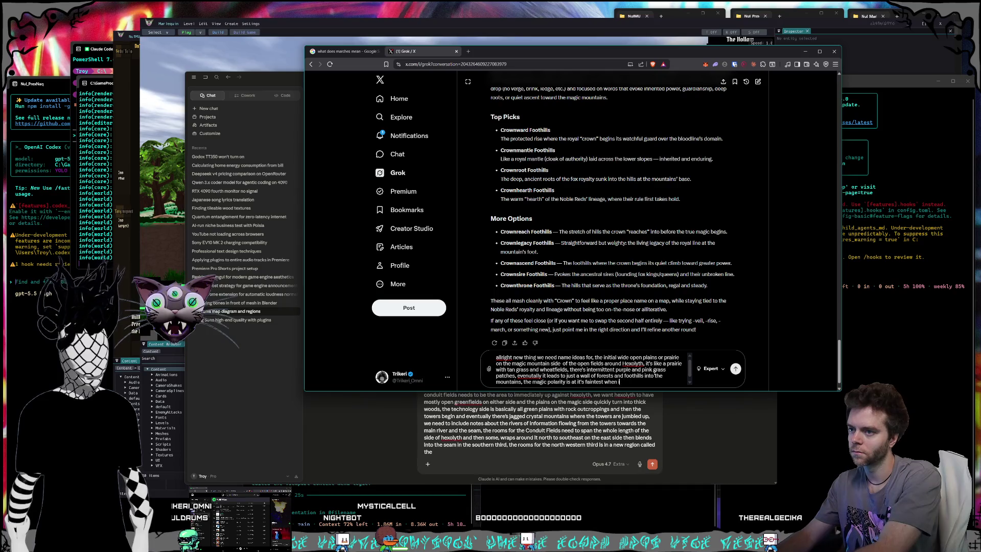
type("t th")
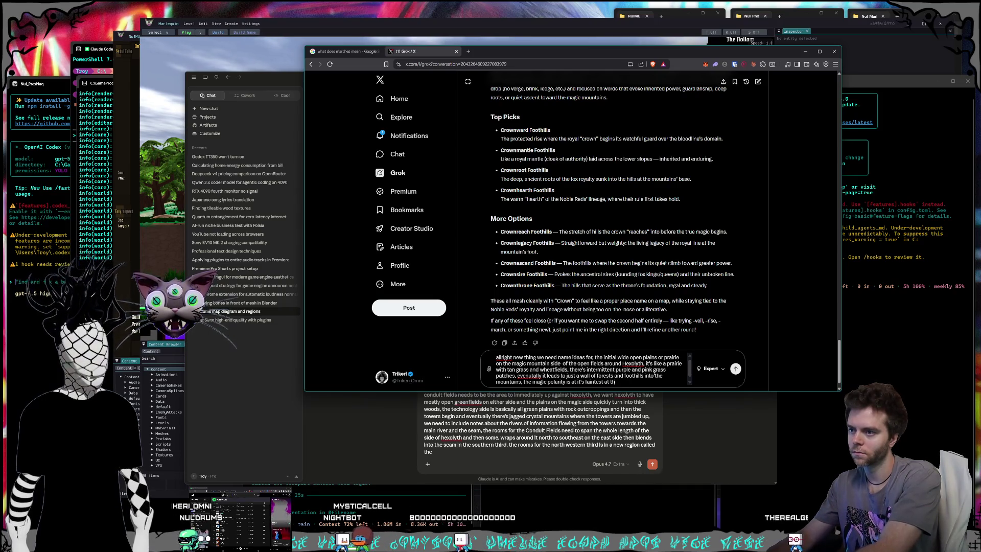
type("is point beca")
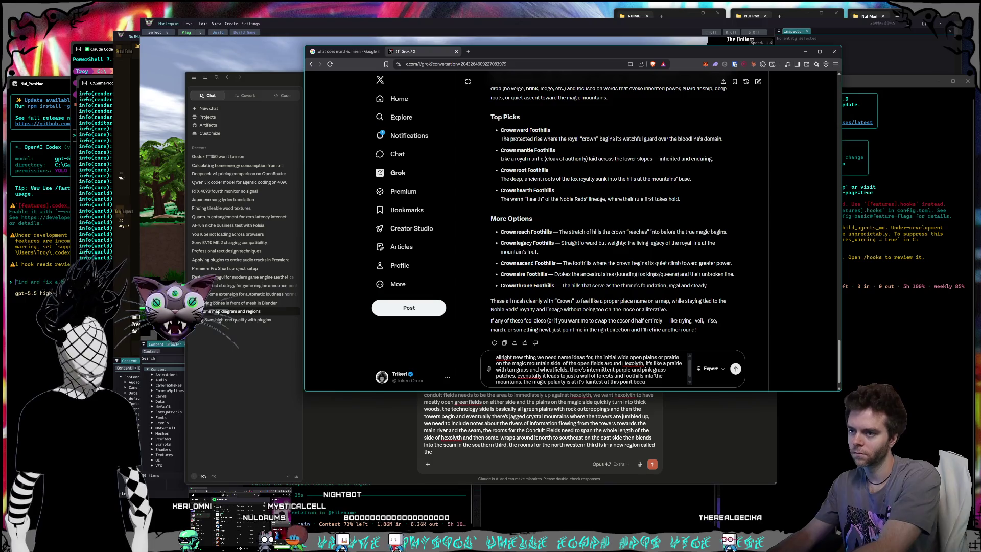
type("use we're close to hexolyth the capitol city")
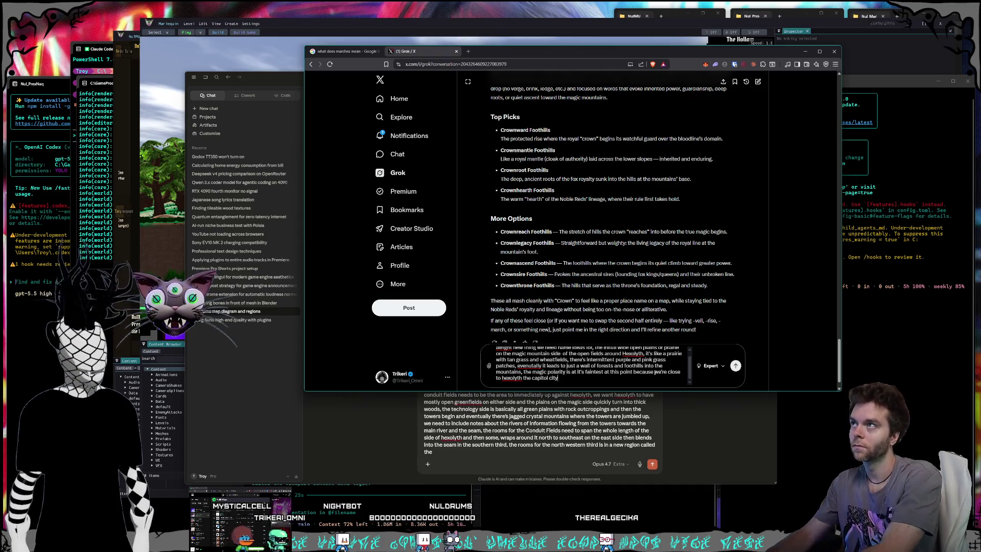
key("Return")
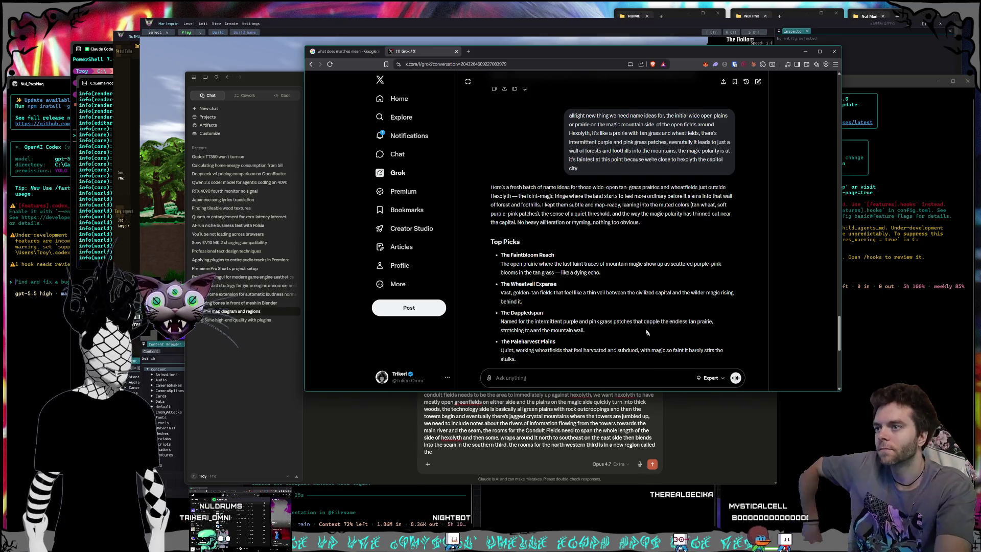
Read Grok's prairie names, highlighting The Faintbloom Reach and The Wheatveil Expanse
scroll(576, 213, "down", 1)
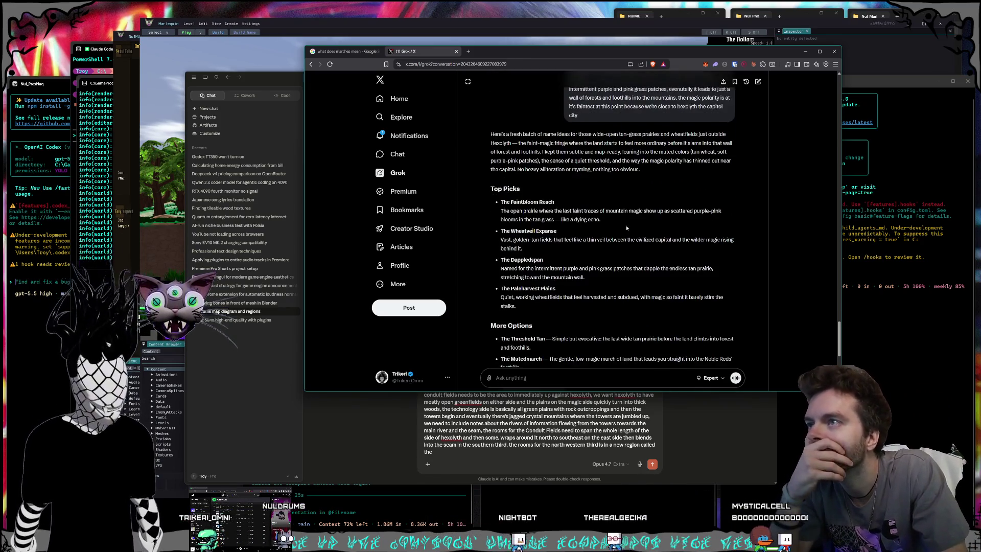
scroll(623, 211, "down", 1)
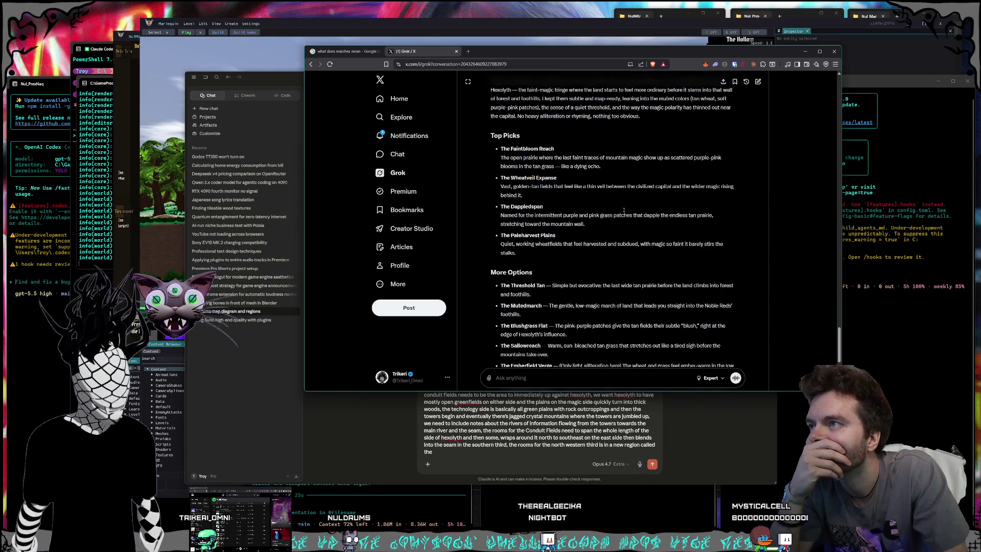
left_click_drag(498, 149, 565, 151)
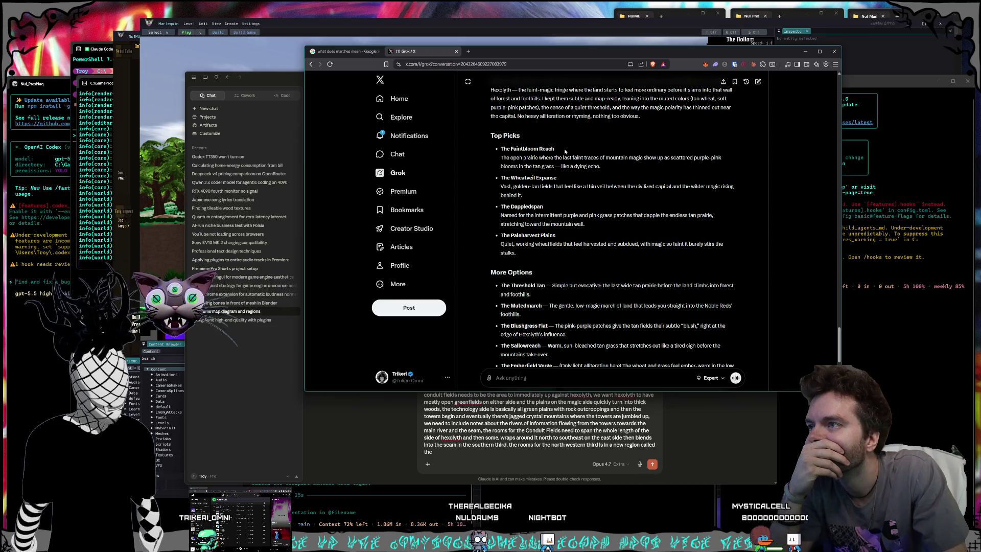
scroll(565, 152, "down", 1)
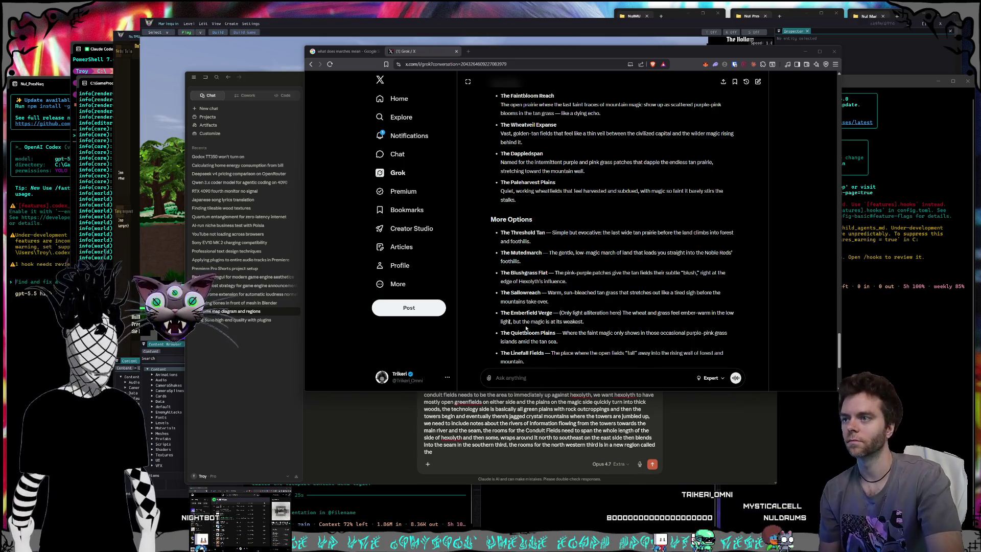
left_click(576, 172)
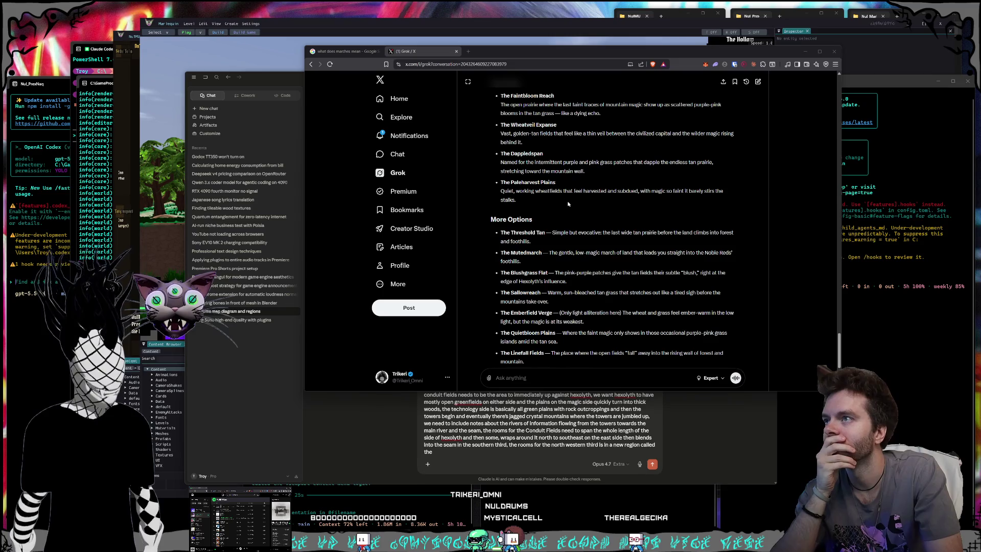
left_click_drag(496, 124, 622, 130)
scroll(595, 189, "down", 1)
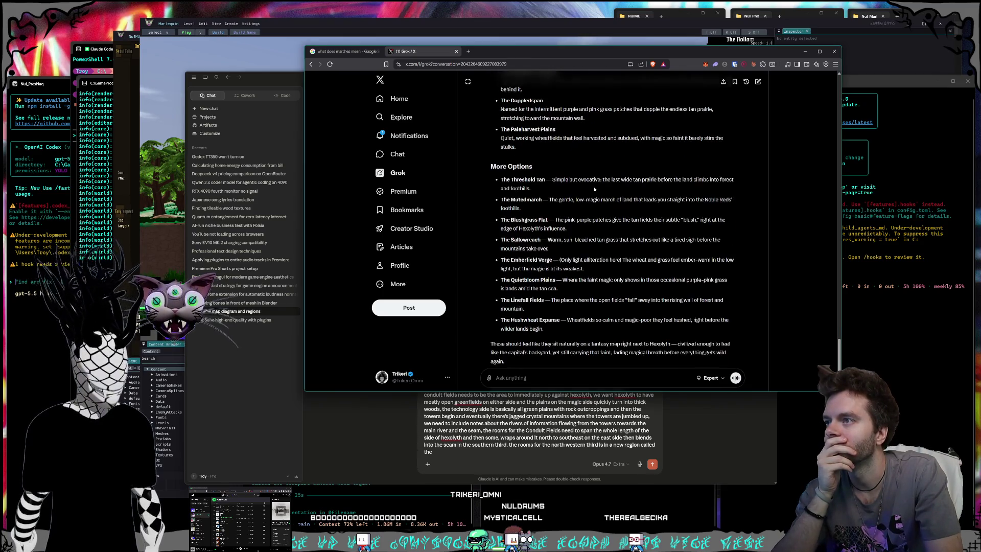
scroll(594, 189, "down", 1)
scroll(594, 188, "up", 1)
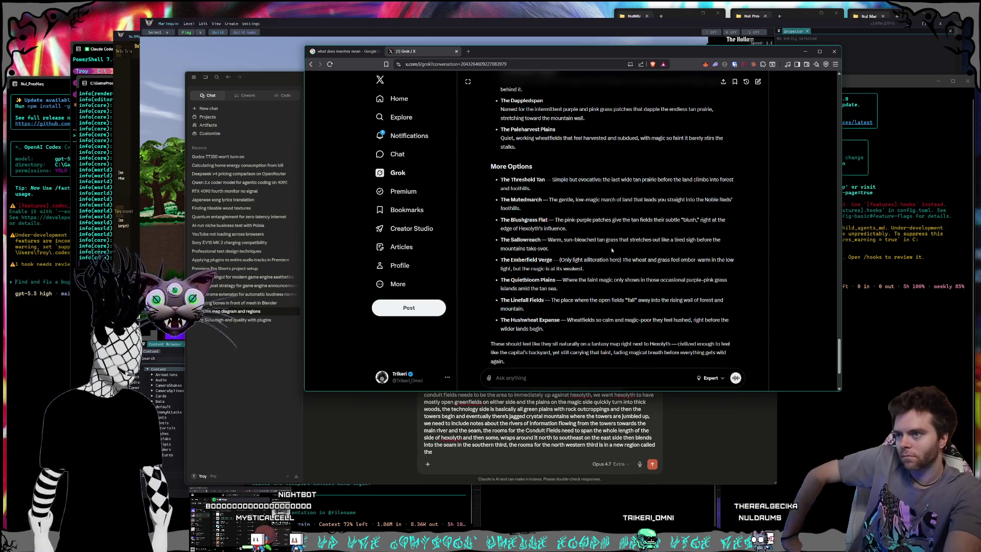
scroll(585, 290, "down", 1)
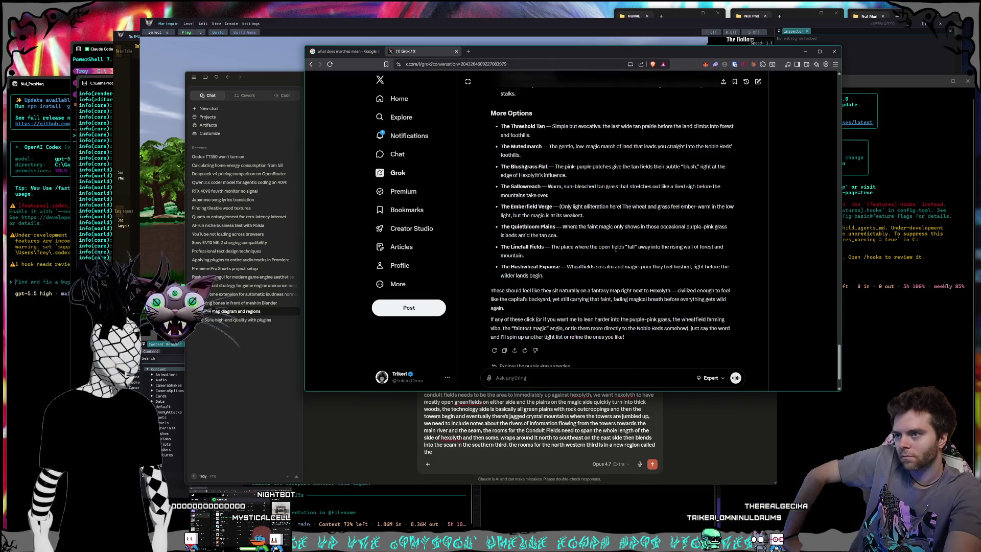
scroll(615, 250, "up", 1)
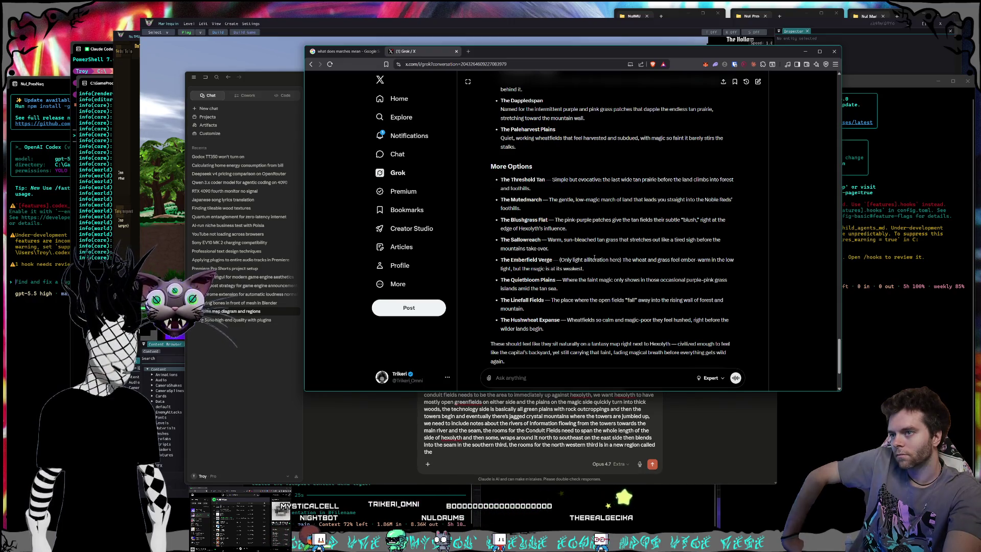
scroll(592, 263, "down", 1)
scroll(589, 270, "up", 1)
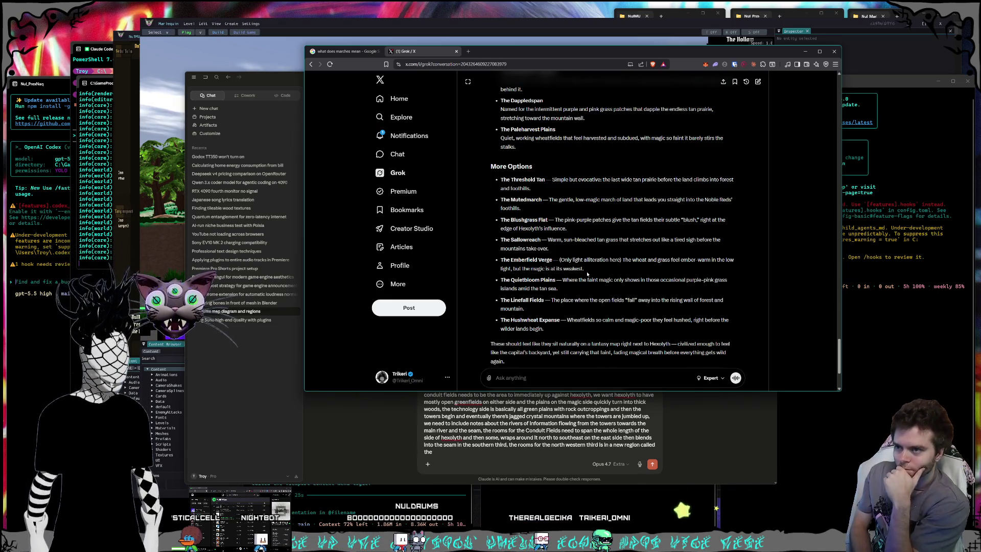
scroll(587, 275, "up", 2)
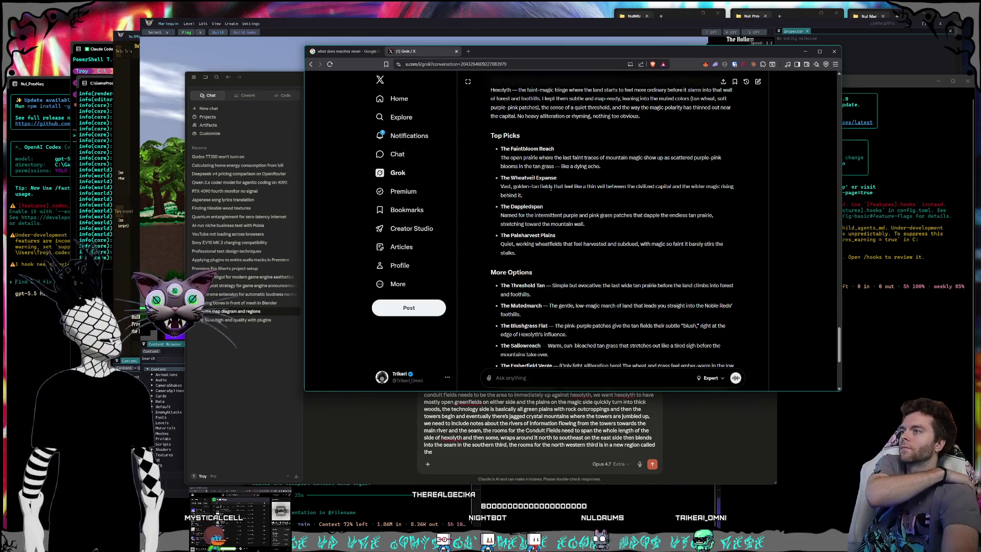
left_click(506, 459)
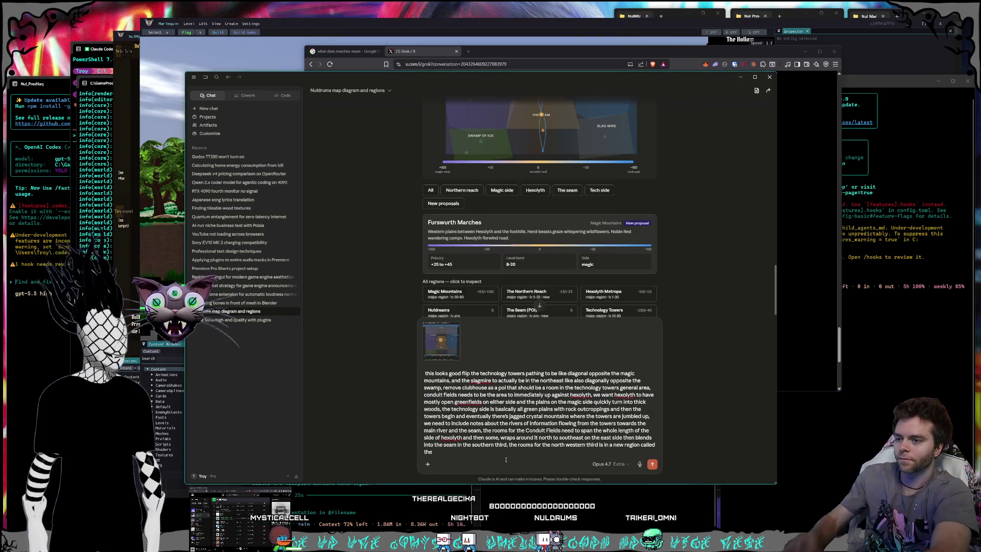
Name the northwestern region the Glimmer Fields, rename conduit fields to conduit plains, and send
type("Glimmer Fields and conduit fields shoudl")
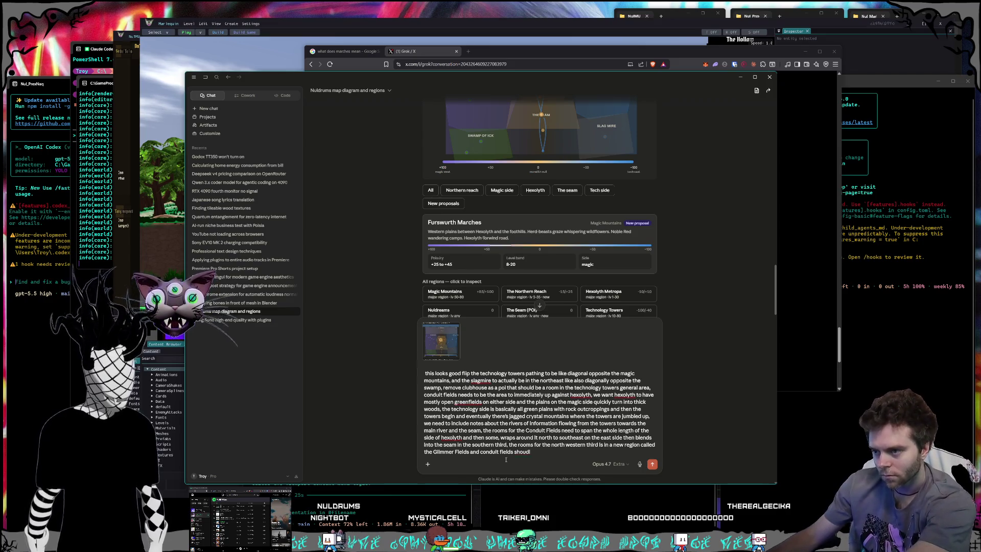
type("d be renamed t")
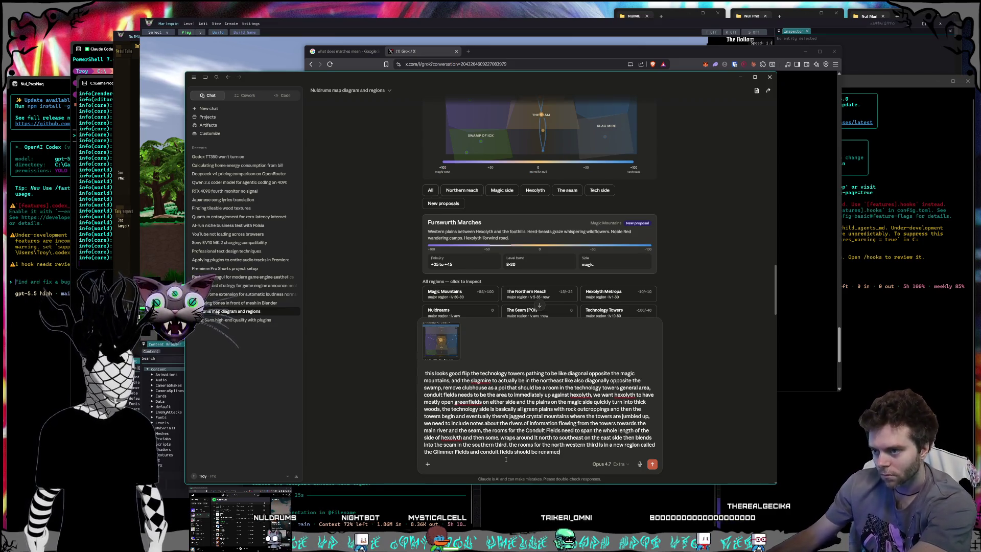
type("o")
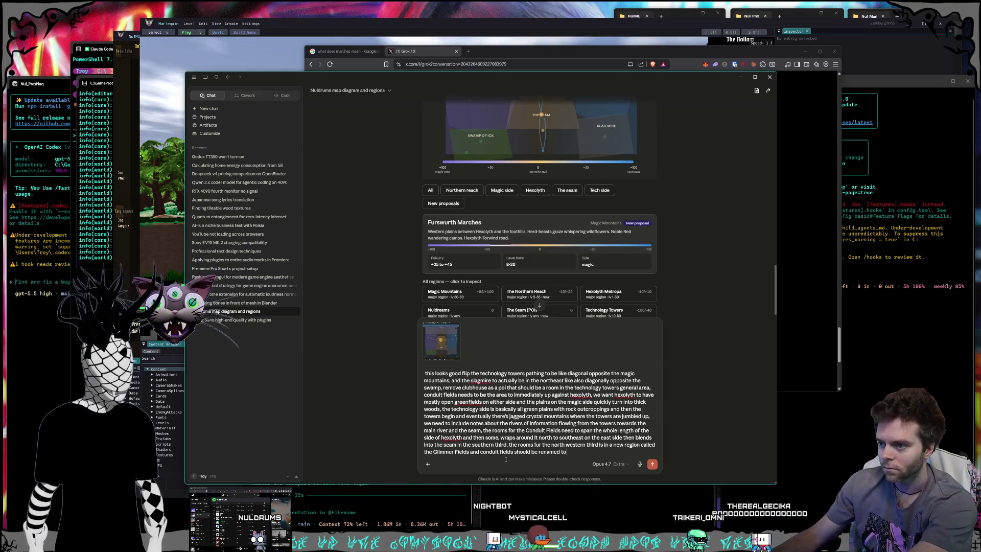
type(" conduit plains,")
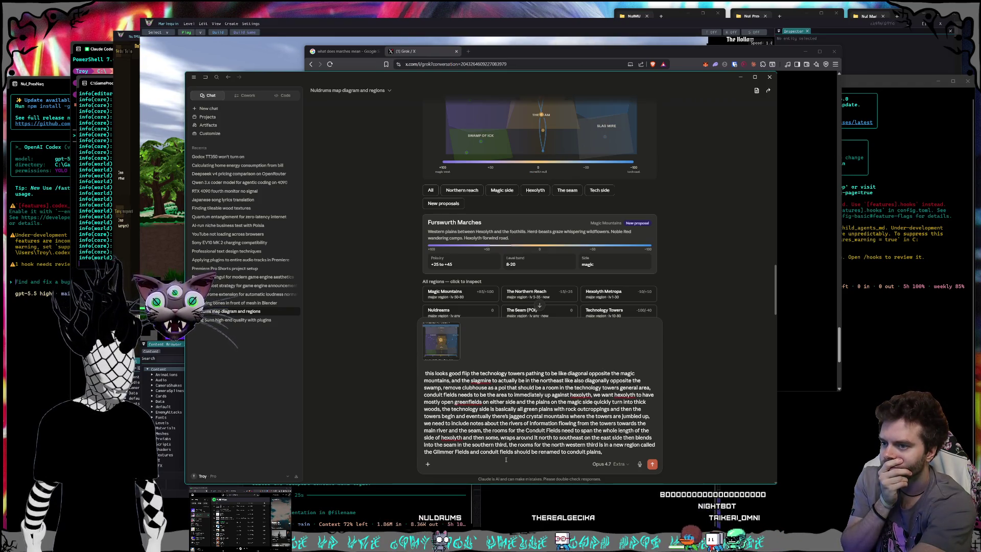
key("Return")
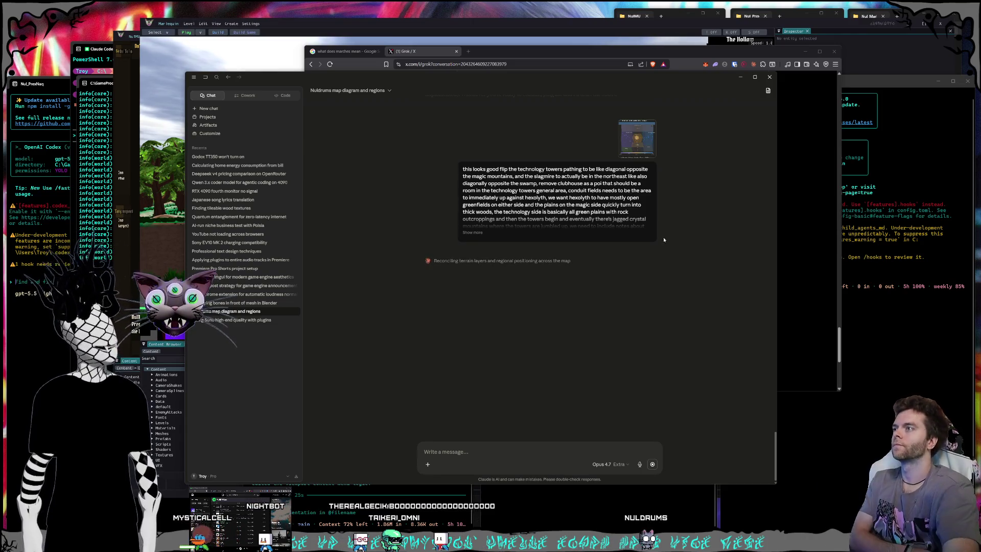
Bring the game editor forward, then switch to the Claude Code terminal
left_click(393, 19)
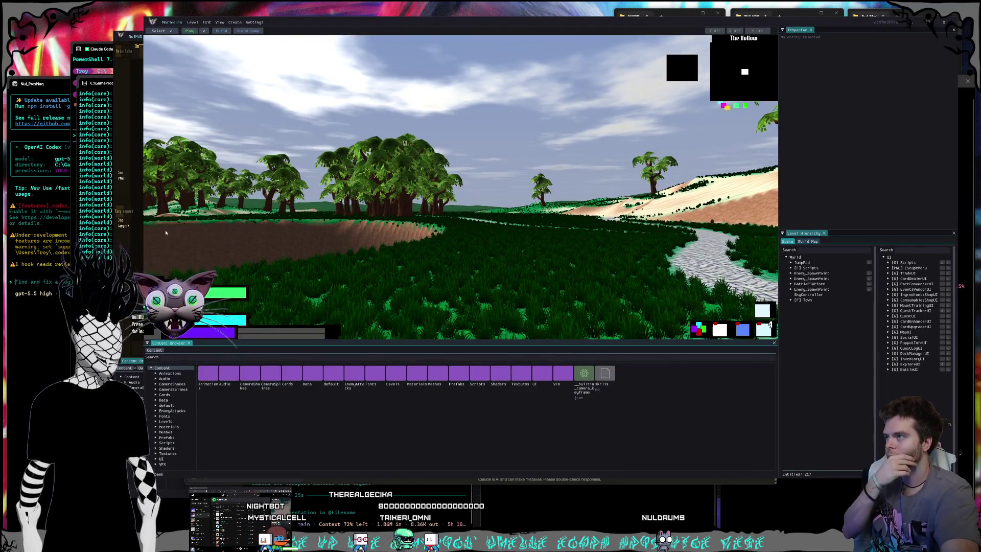
key("alt+Tab")
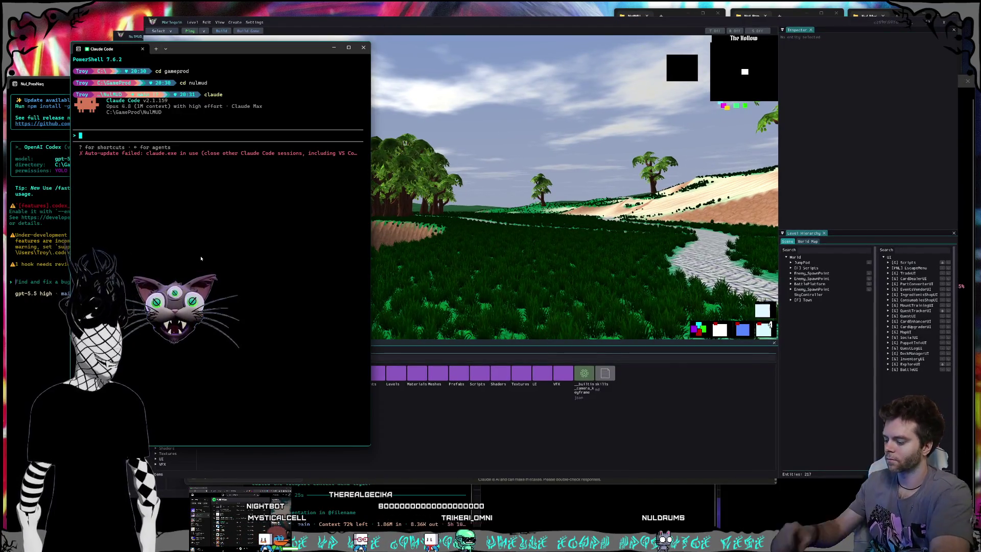
Ask Claude Code to plan many new regions and rooms using the XY grid and room positions
type("building a plan right")
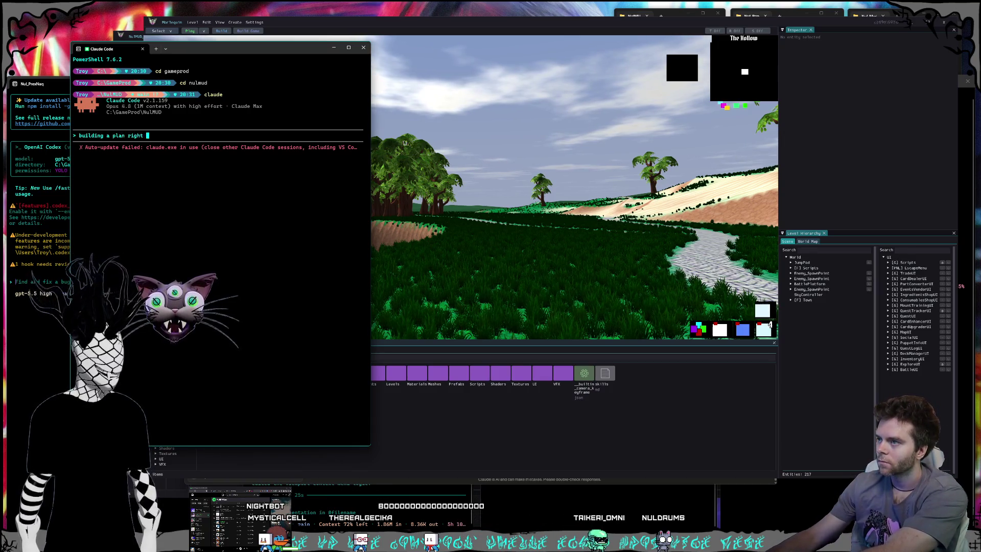
type(" now, you're going to be a")
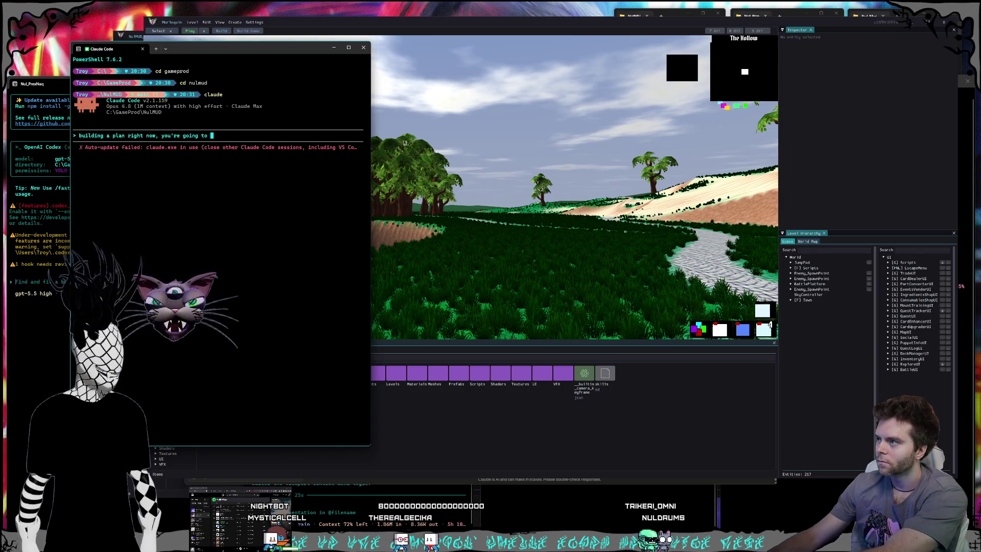
type("dding conte")
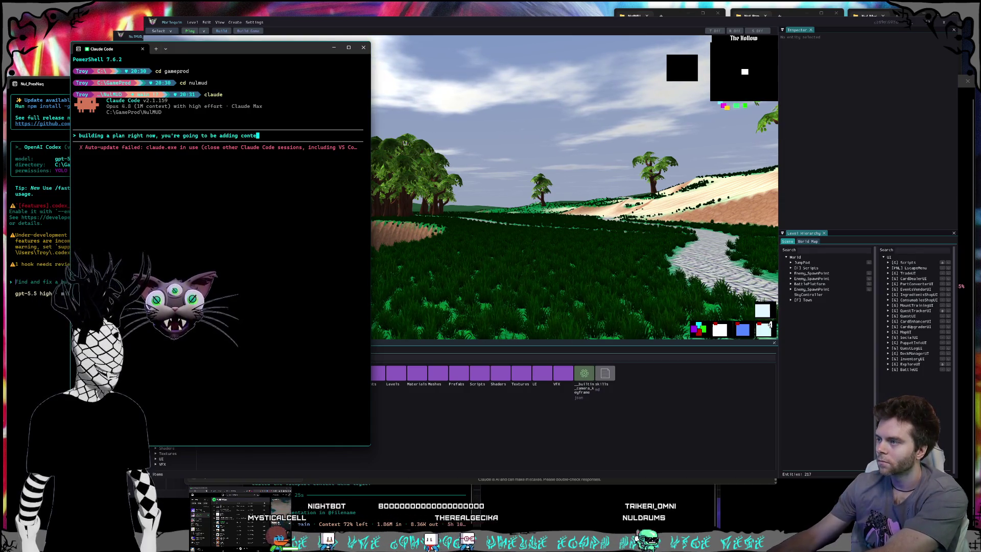
type("nt to the map")
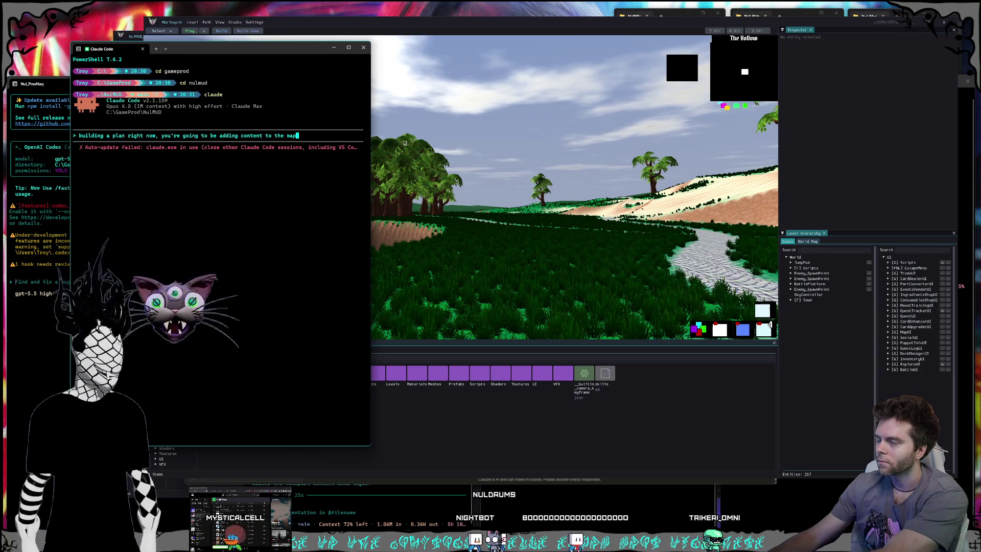
type(", we nee")
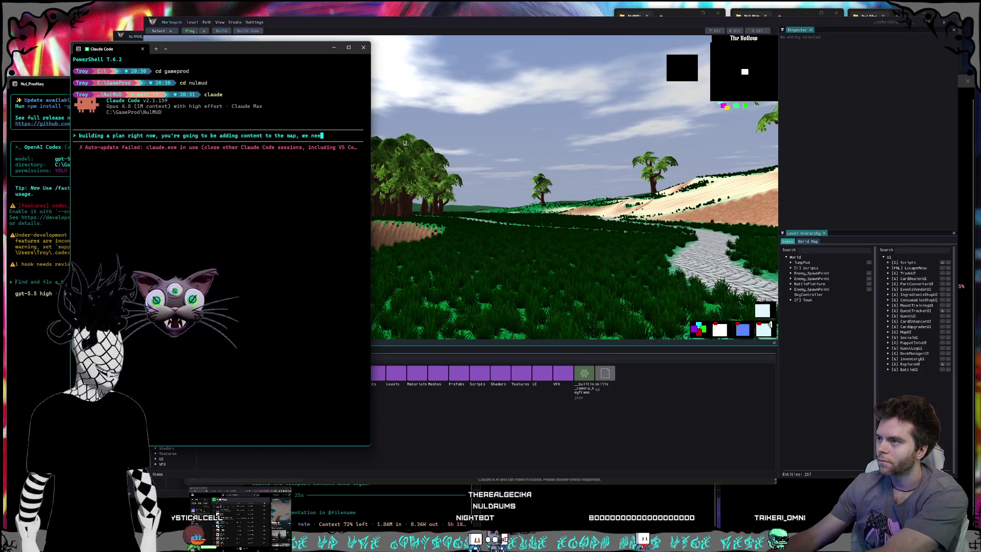
type("d a lot of new r")
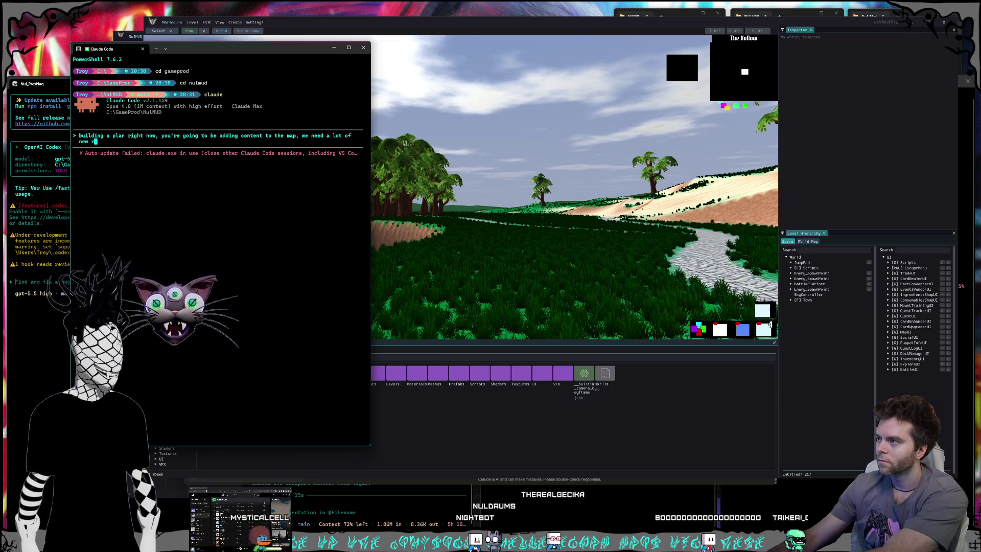
type("egions and rooms, ")
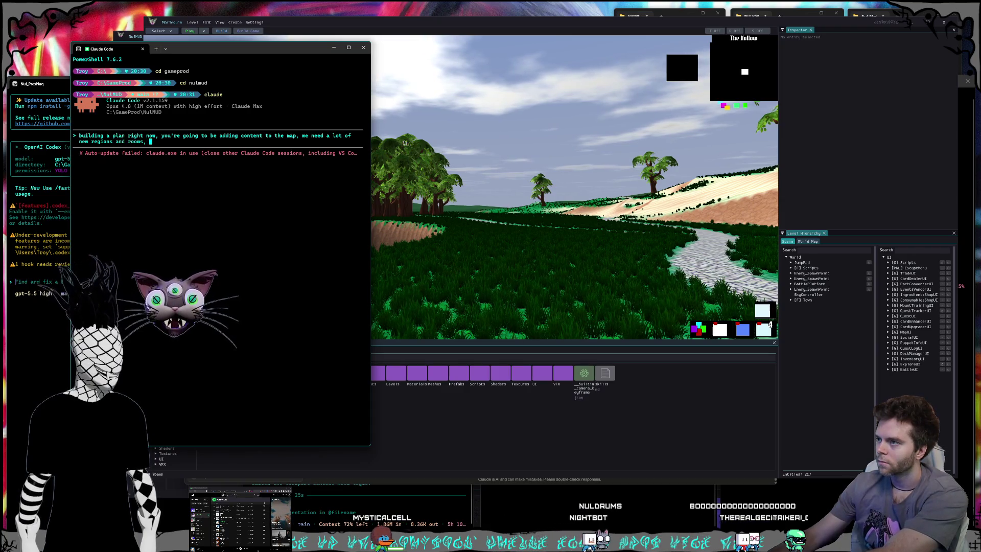
type("you're g")
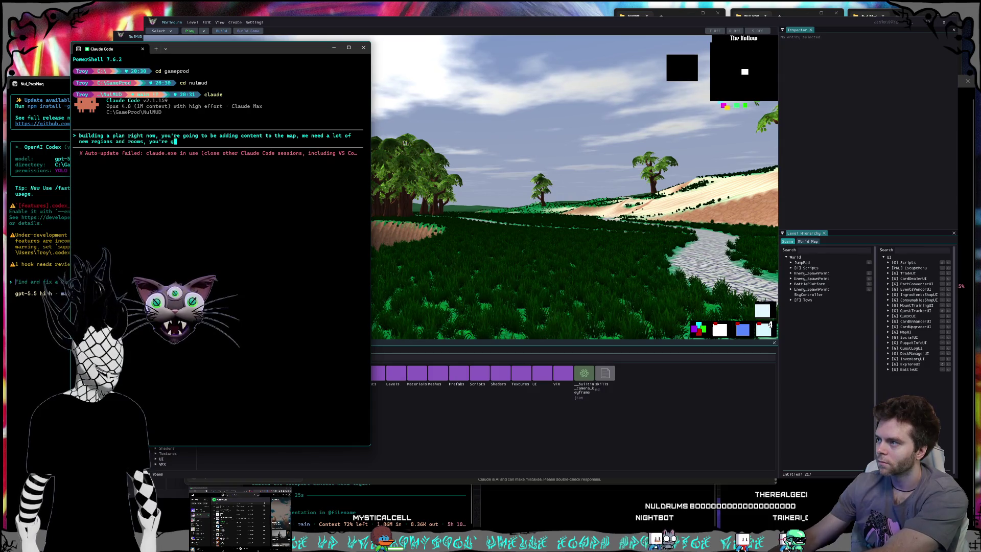
type("oing to use the XY grid pro")
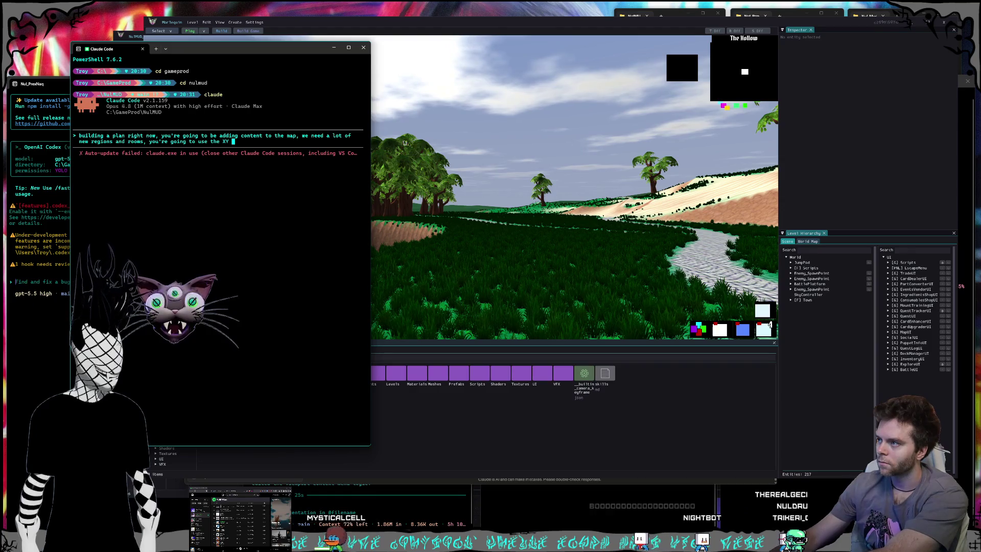
type("perly")
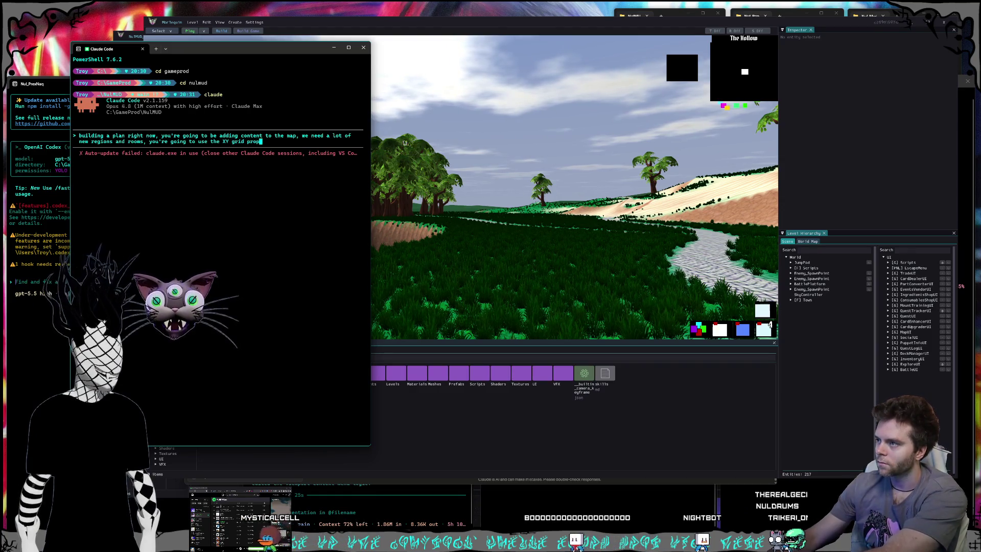
key("BackSpace")
key("BackSpace")
key("BackSpace")
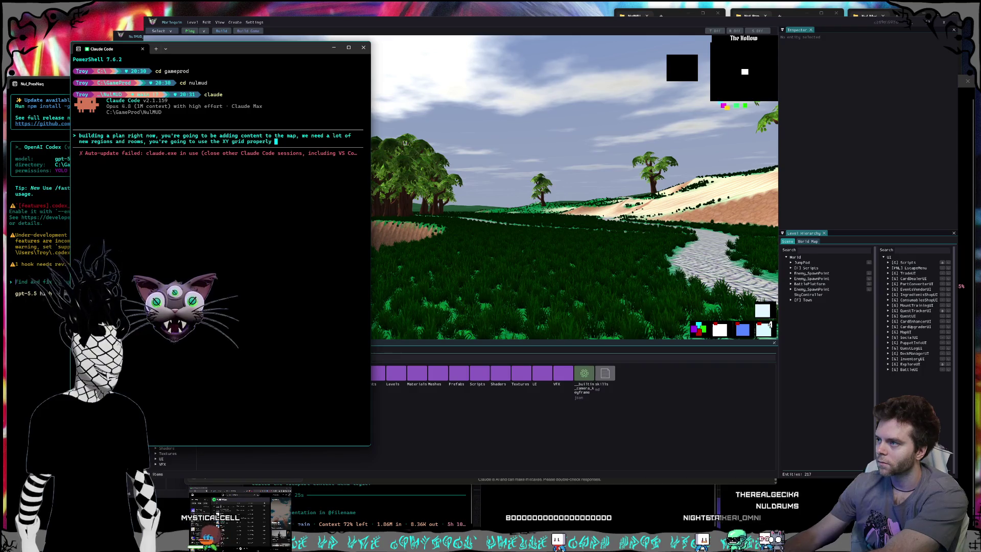
type("Y grid an")
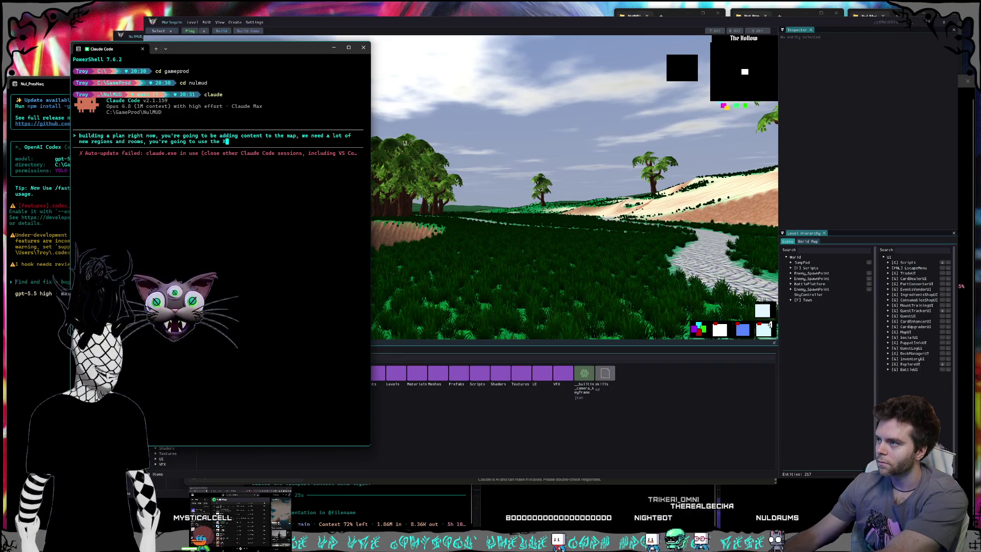
type("d positions of the rooms pro")
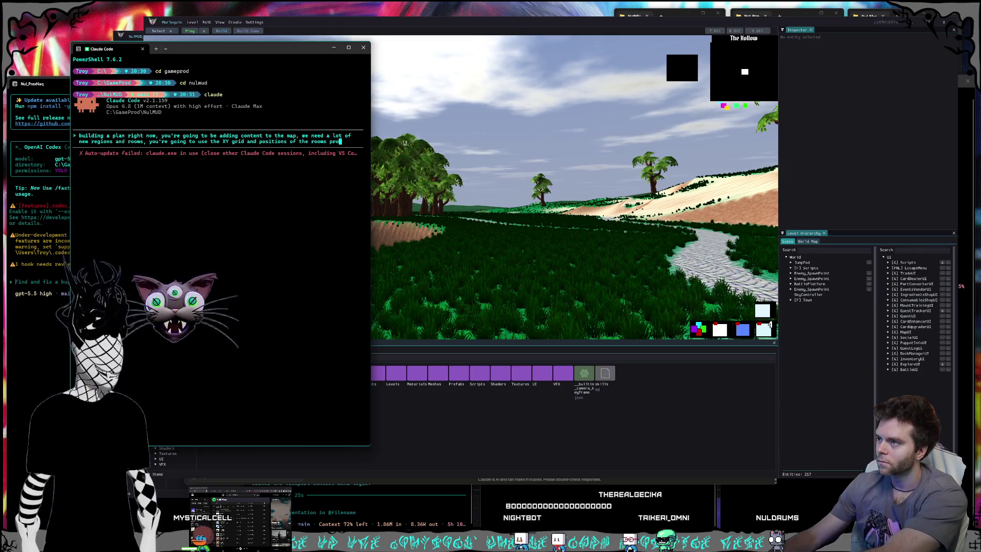
type("perly to")
type(" map out the ")
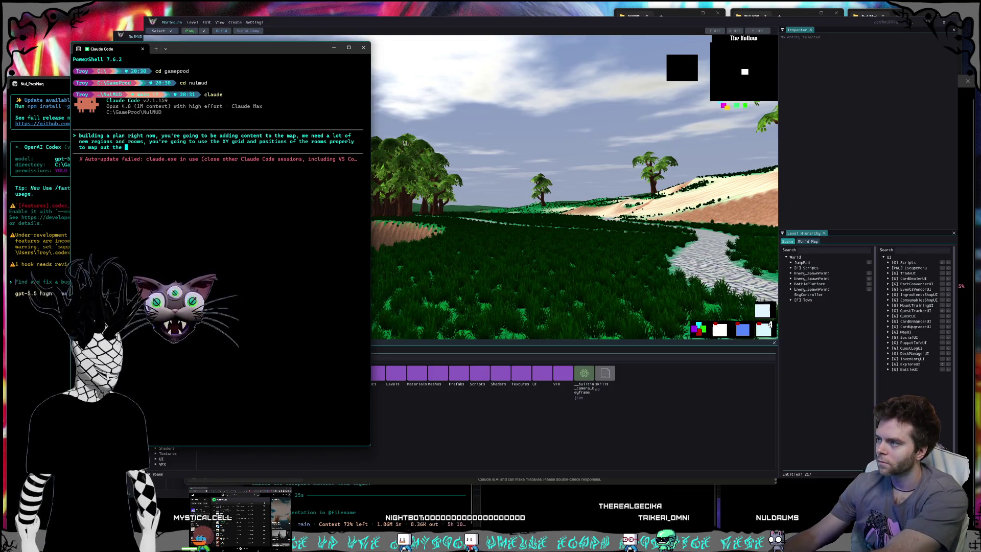
type("rooms relative to their card")
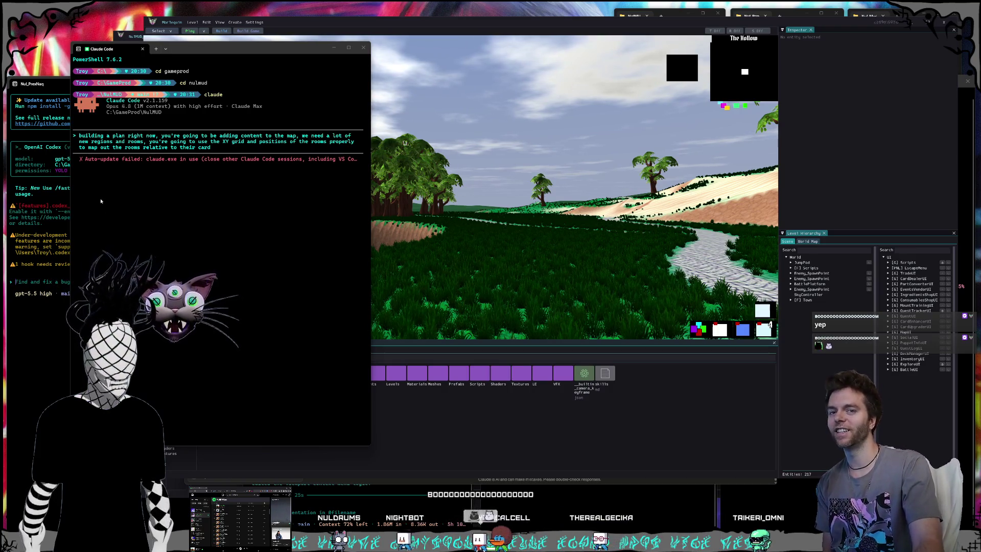
Refocus the Claude Code terminal to continue the room-mapping prompt
left_click(244, 152)
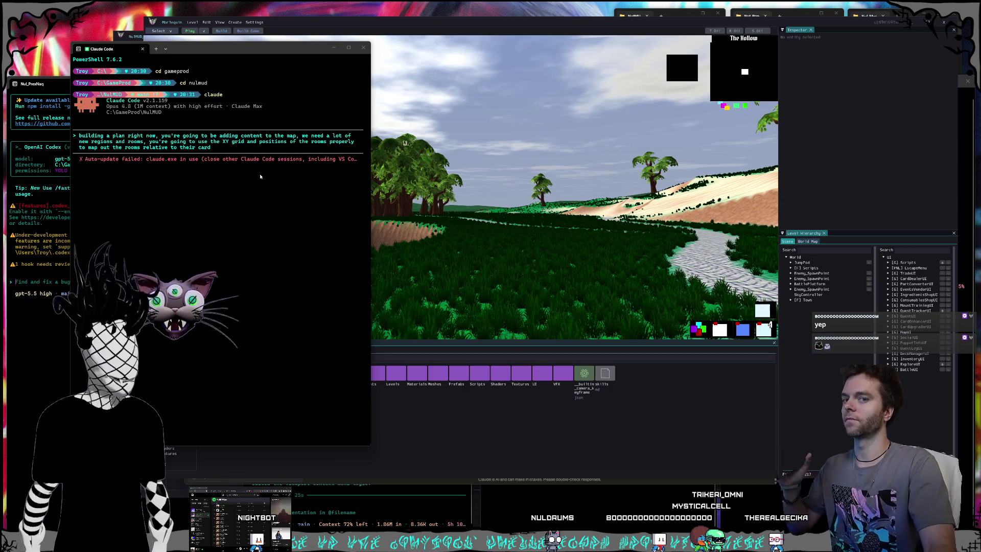
left_click(239, 144)
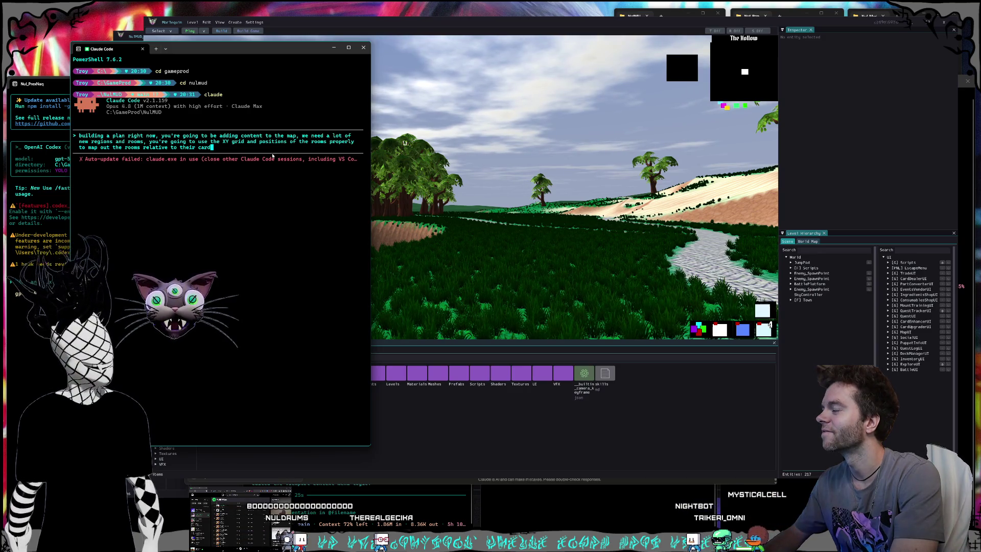
Finish the prompt on cardinal positions and a magic-to-technology spectrum going west to east, and submit it
key("BackSpace")
key("BackSpace")
key("BackSpace")
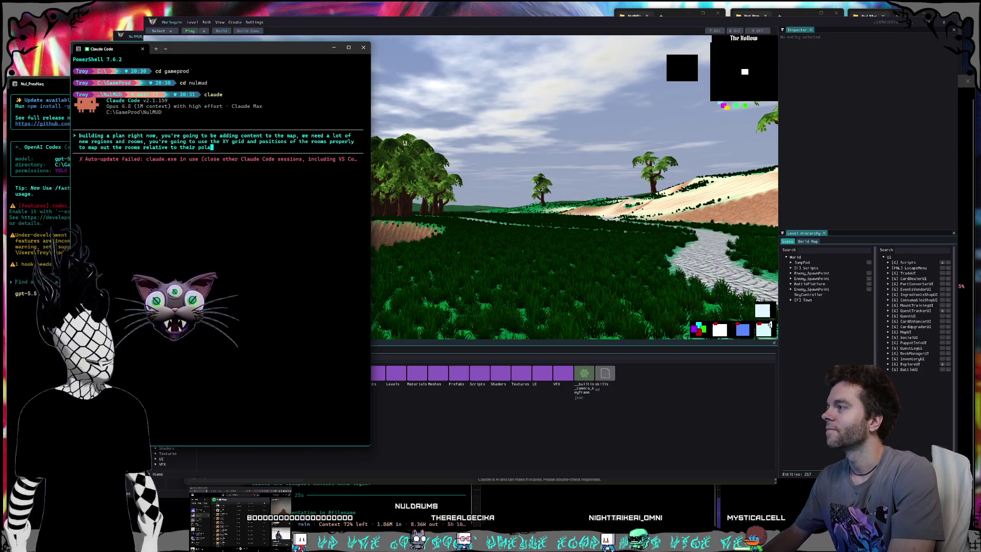
type("cardinal")
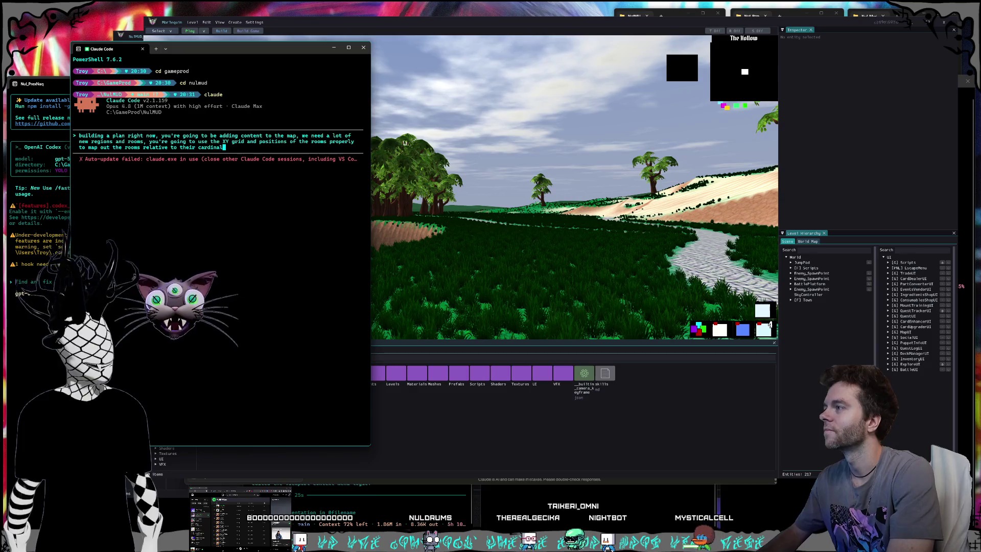
type(" positilarity values o")
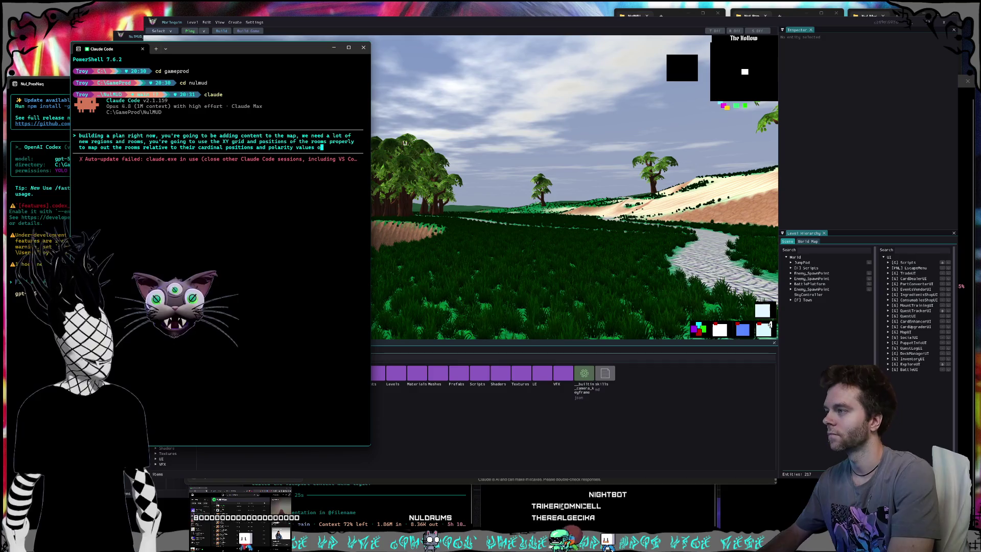
type("urm of m")
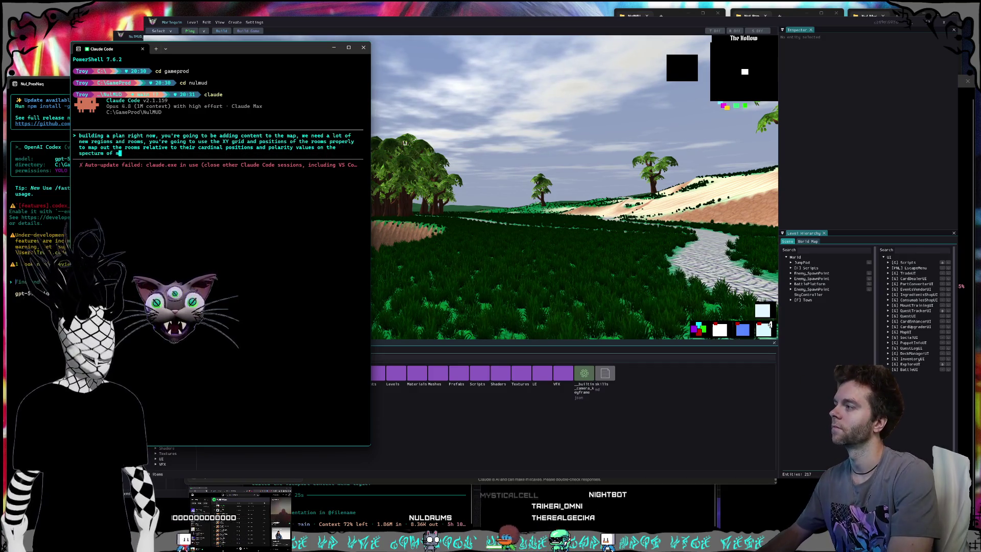
key("BackSpace")
key("BackSpace")
key("BackSpace")
type("rum of magic to techn")
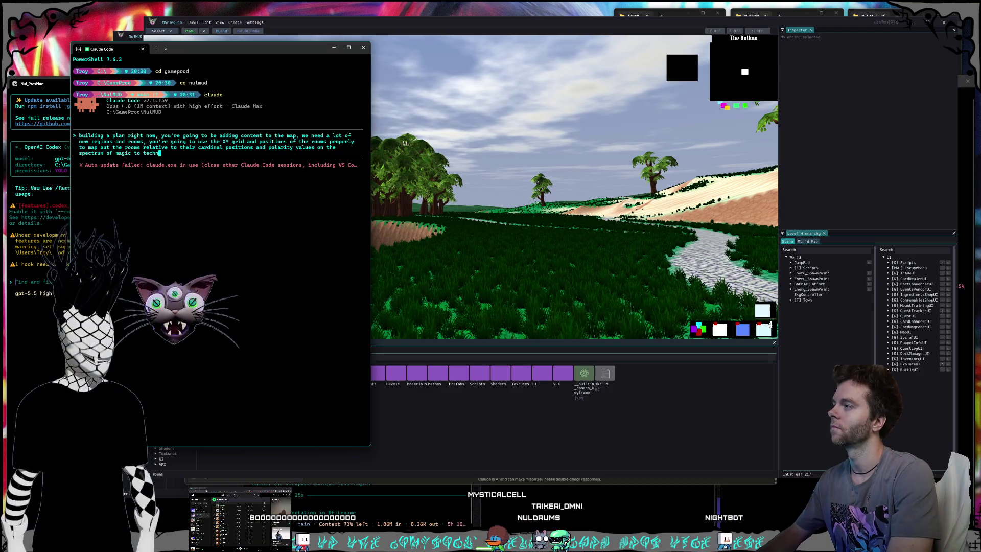
type("ology genera")
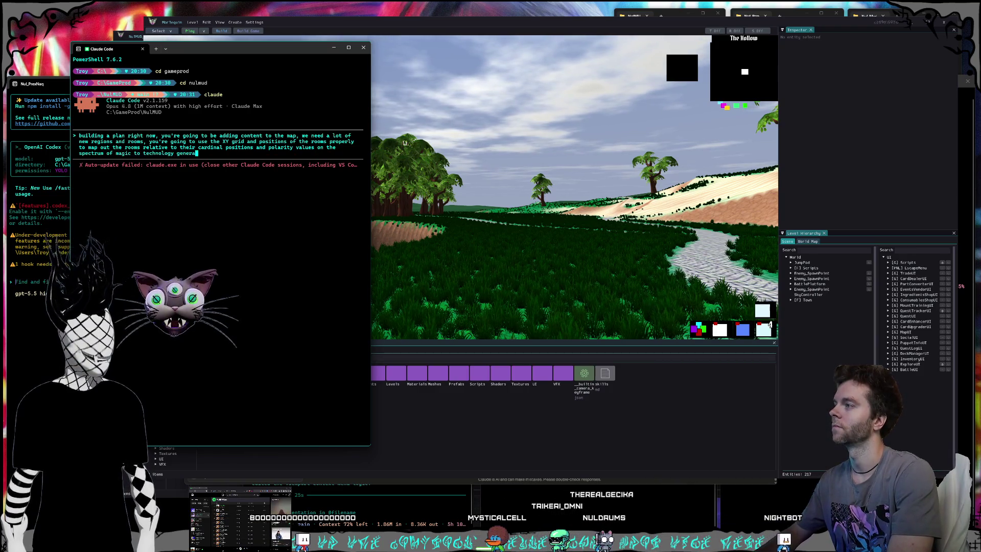
type("lly going from west to east")
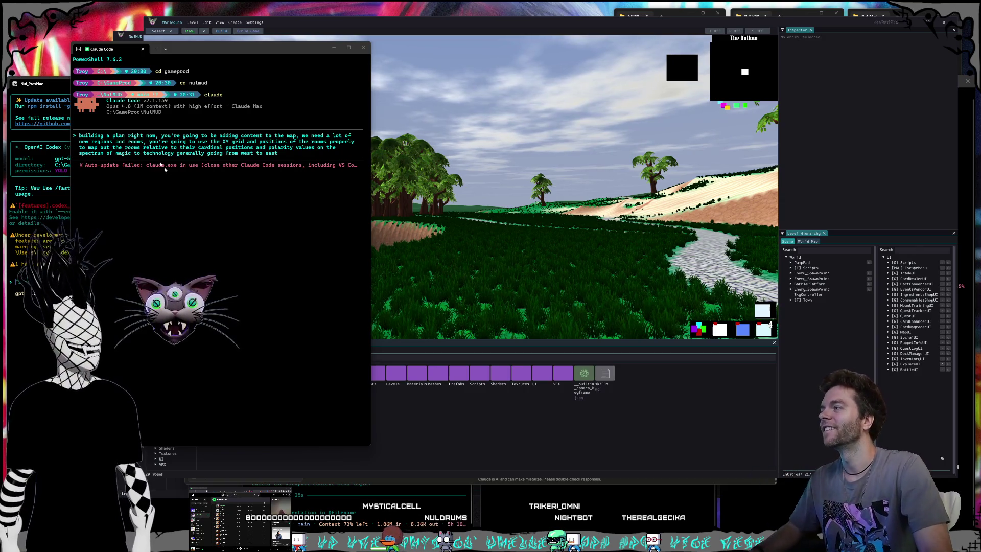
left_click(308, 156)
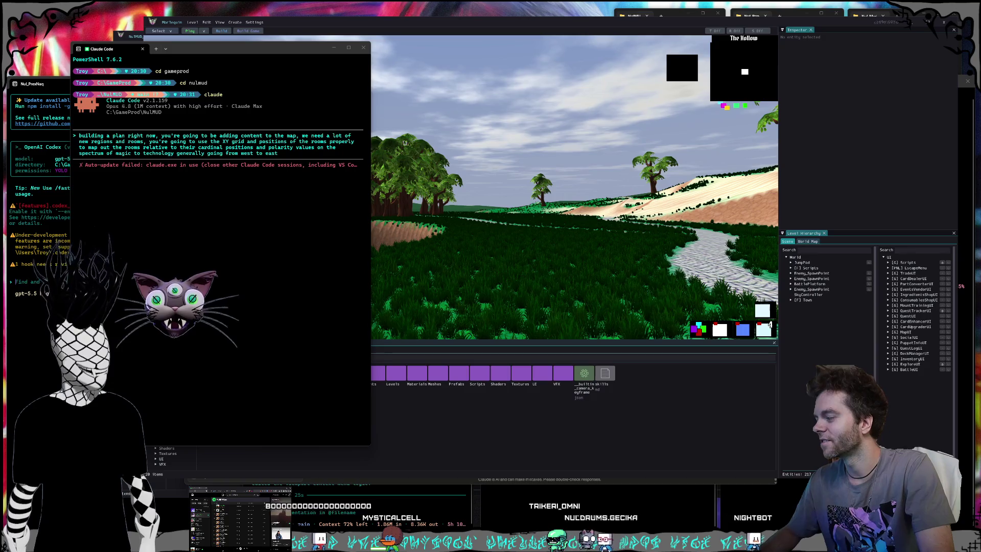
left_click(307, 162)
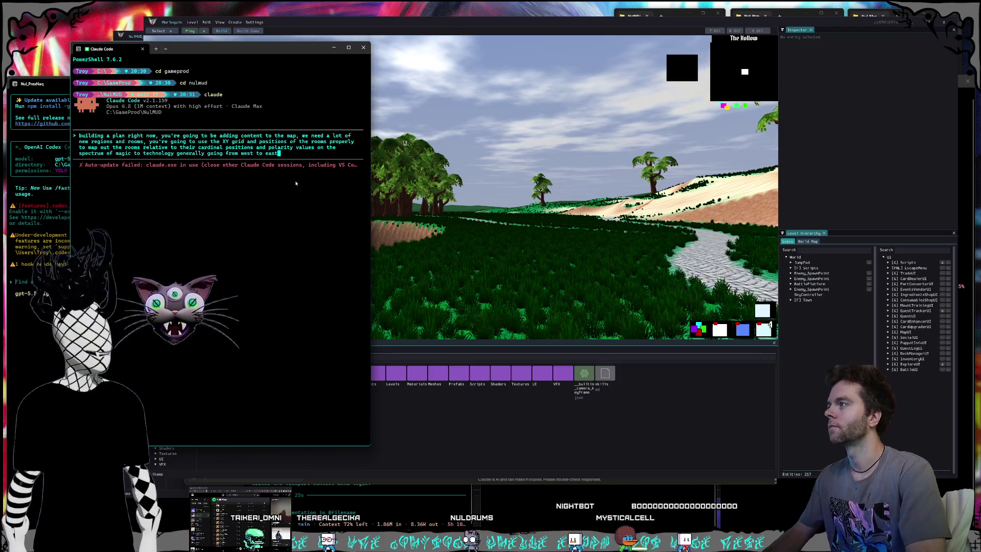
key("Return")
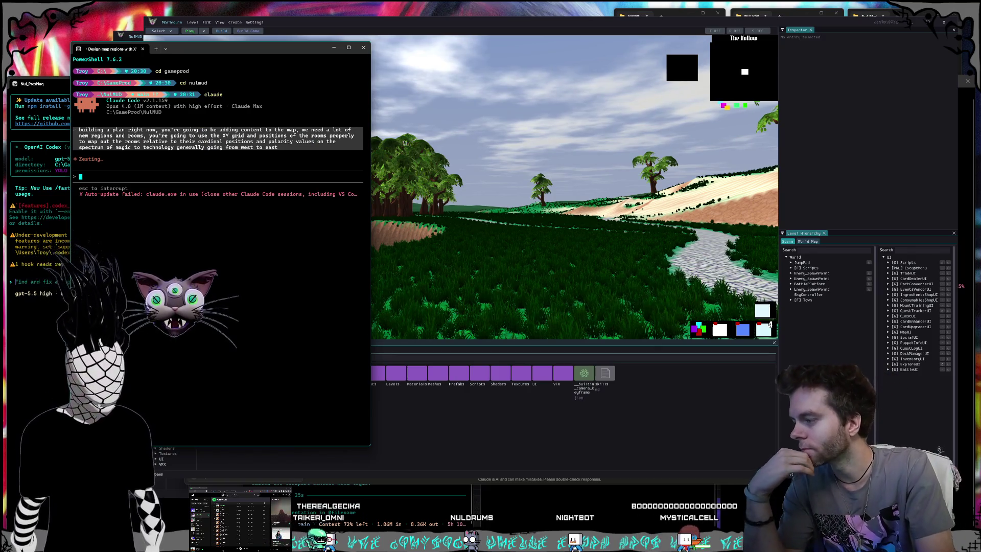
Switch to the Claude desktop chat, nudge its window, and bring the NulMUD map editor forward
key("alt+Tab")
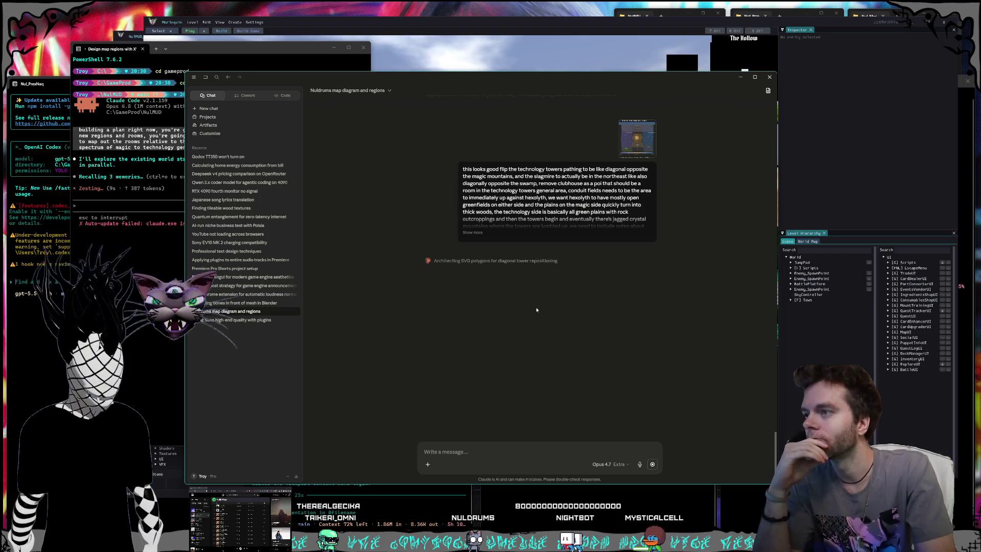
left_click_drag(374, 76, 377, 72)
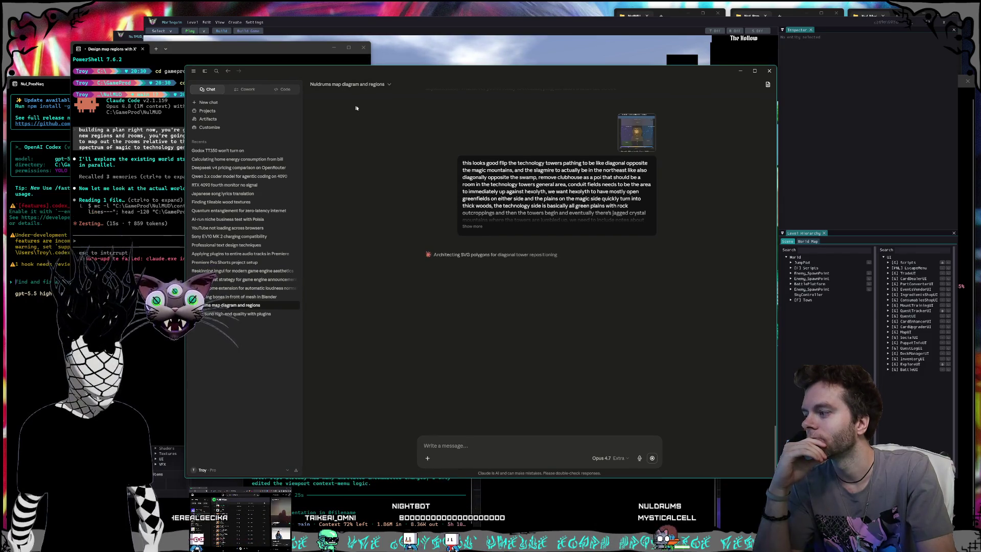
left_click(174, 498)
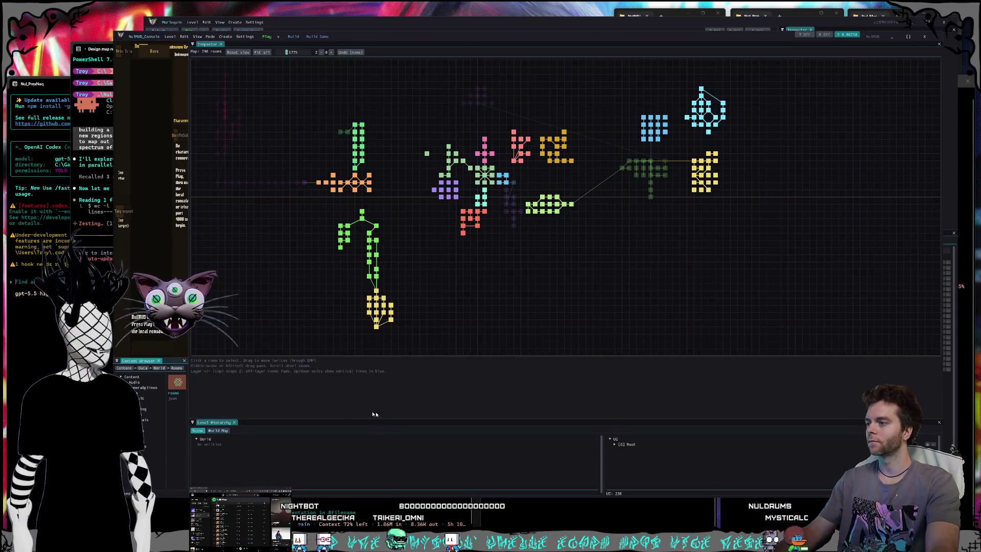
Widen the left side panel and zoom and pan the map to frame the room clusters
left_click_drag(188, 394, 230, 392)
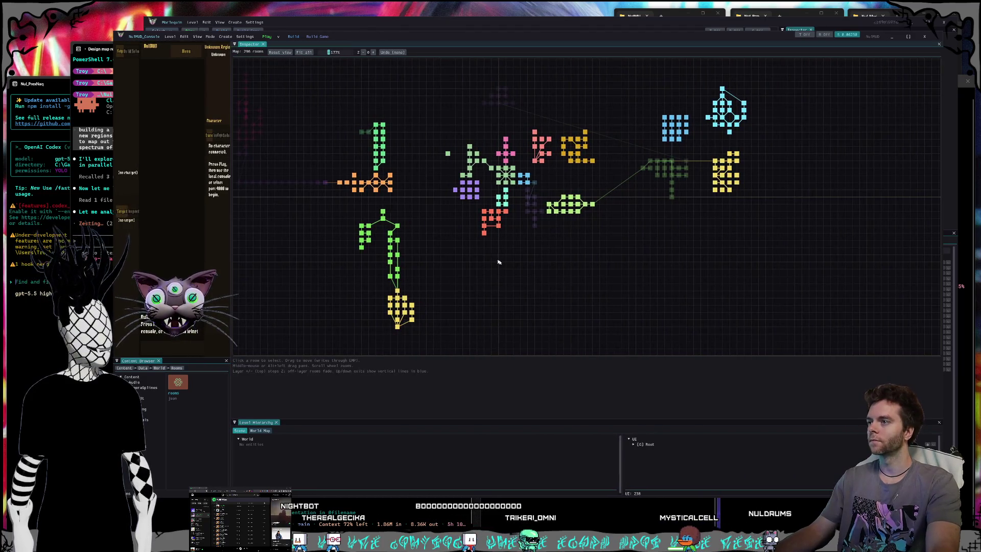
scroll(505, 193, "up", 2)
scroll(506, 193, "up", 6)
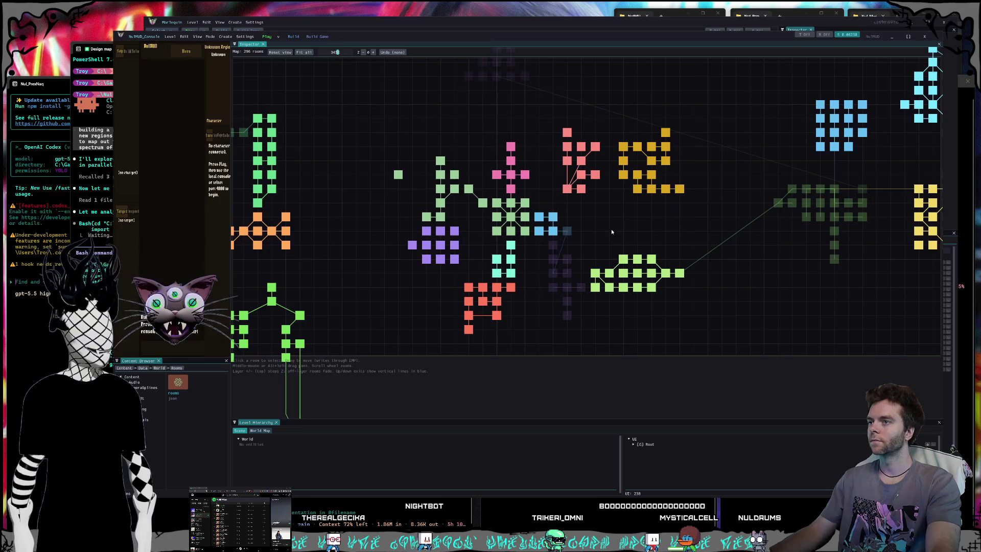
left_click_drag(587, 228, 544, 231)
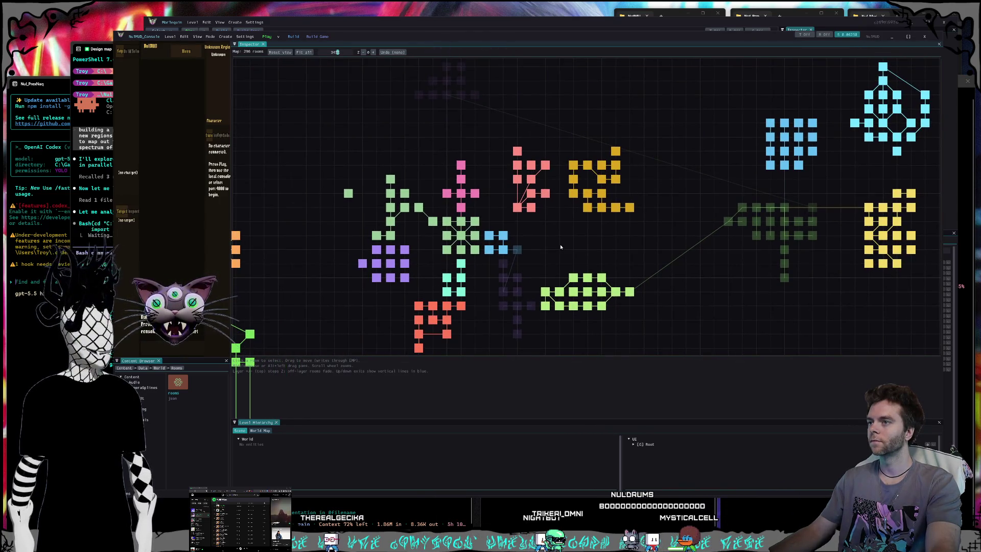
scroll(560, 244, "down", 2)
mouse_move(568, 248)
left_mouse_down()
mouse_move(581, 249)
mouse_move(537, 242)
mouse_move(598, 251)
left_mouse_up()
scroll(597, 250, "down", 1)
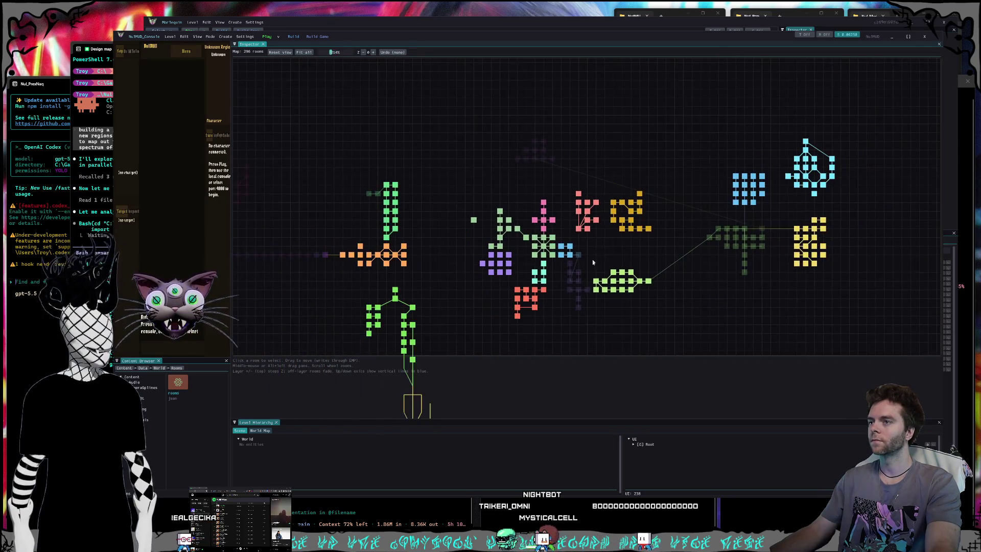
left_click_drag(547, 294, 548, 258)
left_click_drag(447, 273, 508, 267)
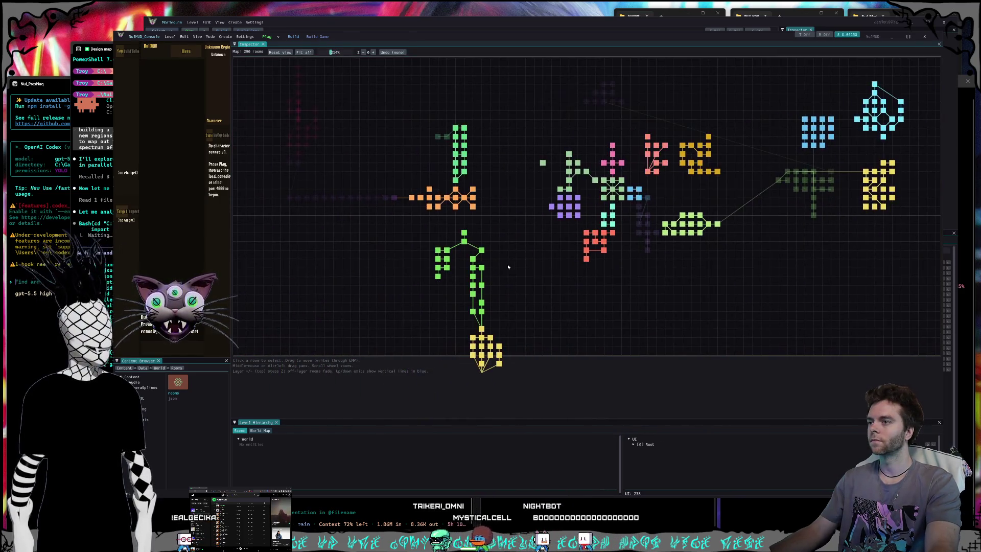
scroll(500, 265, "down", 2)
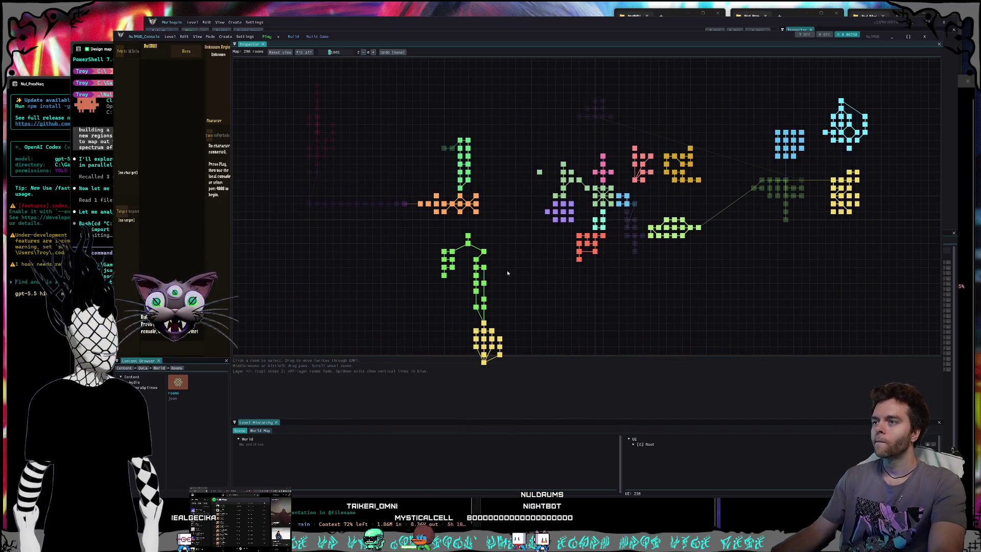
left_click_drag(501, 289, 508, 272)
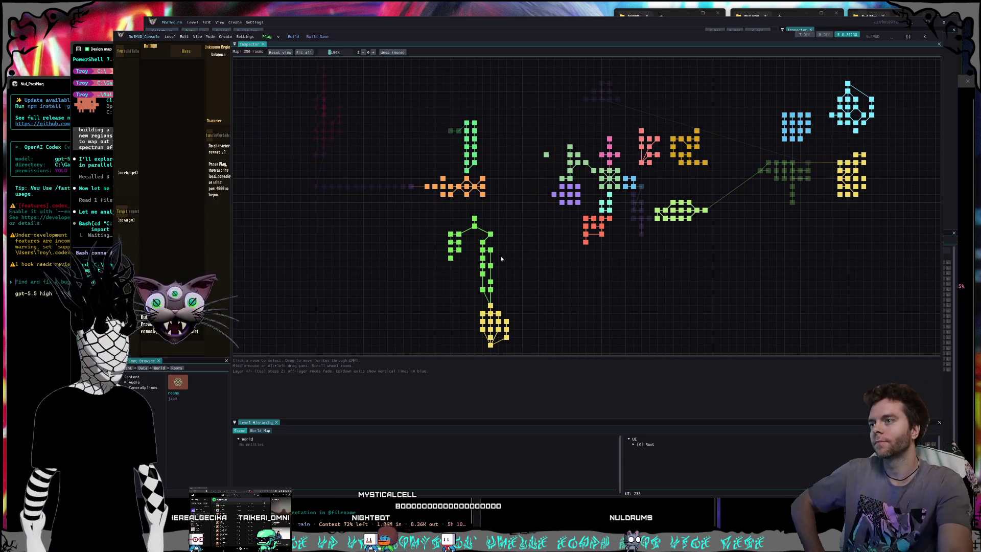
left_click_drag(559, 249, 578, 197)
Move the green-and-yellow room cluster south and shift the Lower Mountain Pass rooms west
left_click_drag(455, 155, 581, 341)
left_click_drag(492, 191, 492, 246)
left_click(581, 240)
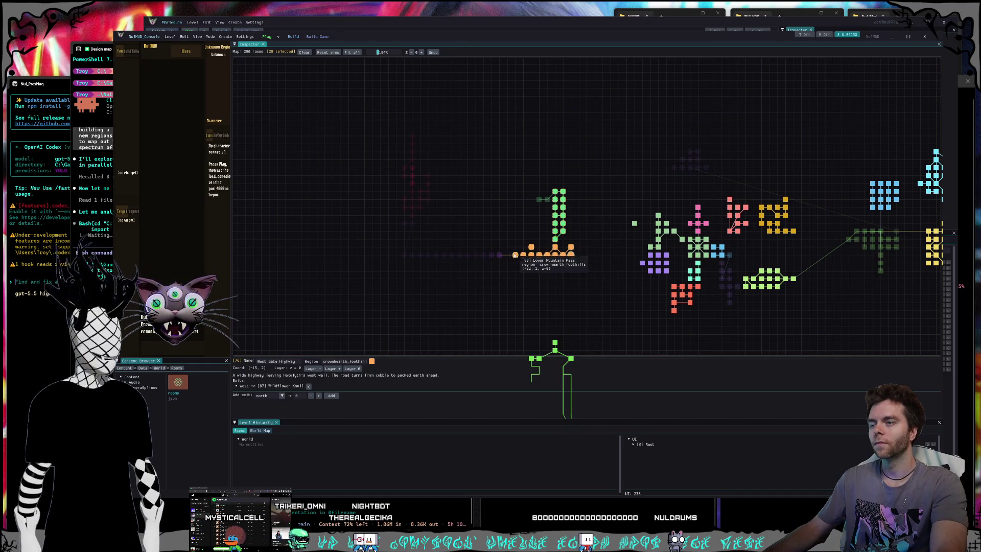
left_click(481, 258)
left_click_drag(482, 258, 475, 255)
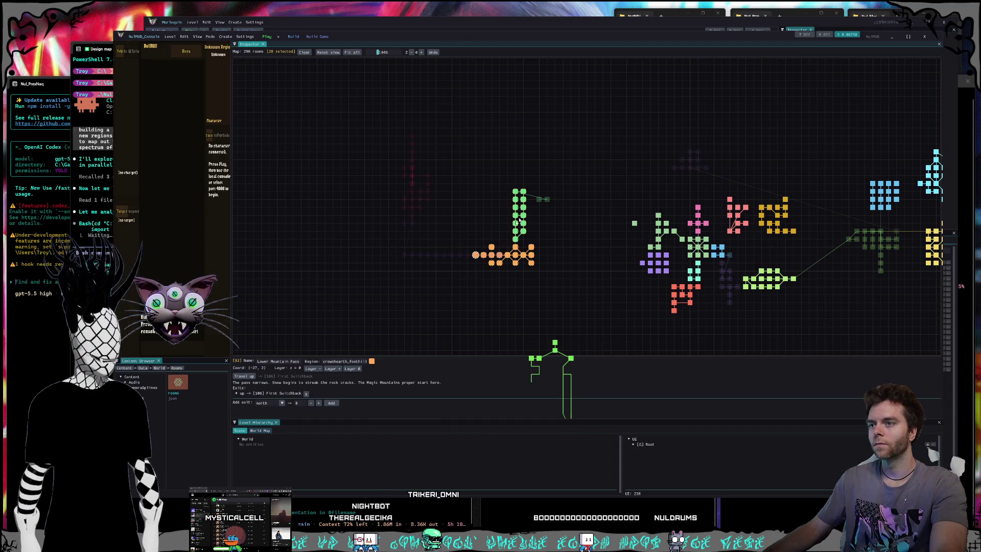
mouse_move(476, 256)
left_mouse_down()
mouse_move(499, 270)
mouse_move(500, 245)
mouse_move(488, 246)
left_mouse_up()
scroll(562, 278, "up", 2)
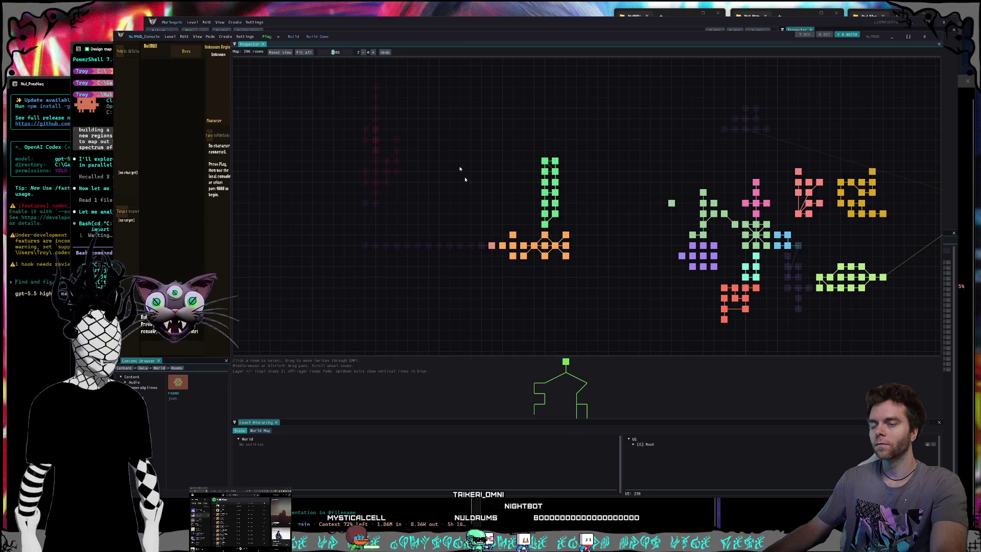
left_click_drag(512, 125, 585, 226)
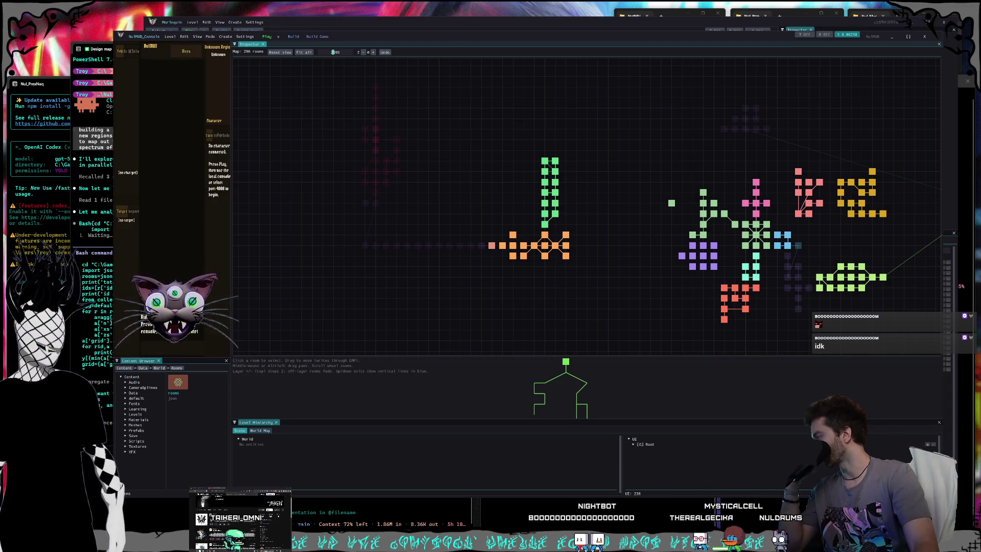
Switch to the browser window showing the SoundCloud artist page
key("alt+Tab")
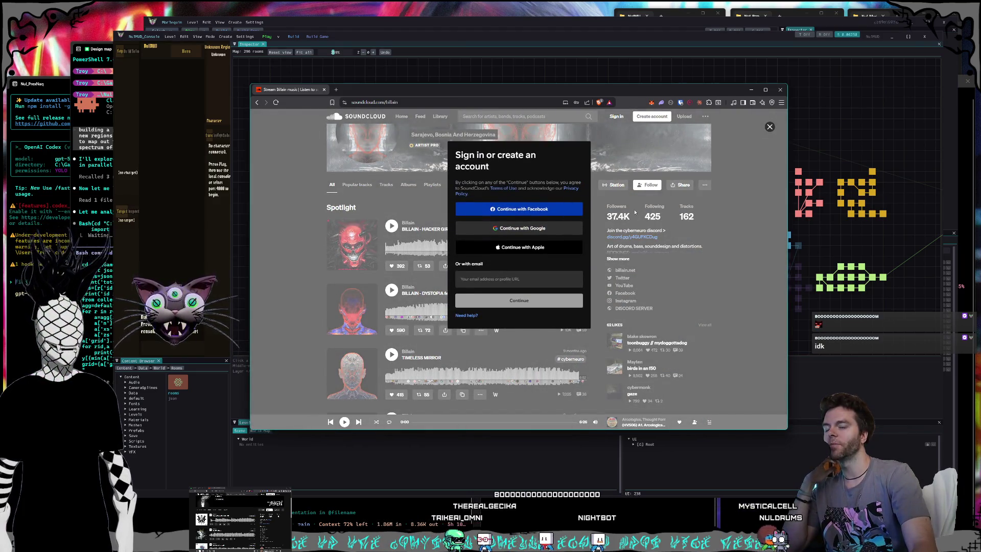
Dismiss the SoundCloud sign-in prompt, hide the browser, and return to the editor's 3D viewport
left_click(770, 127)
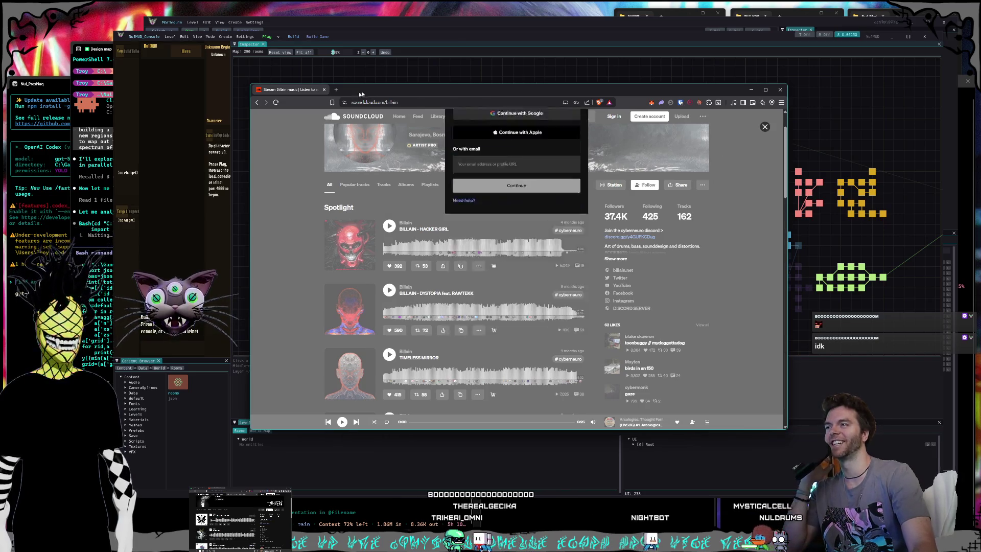
key("alt+Tab")
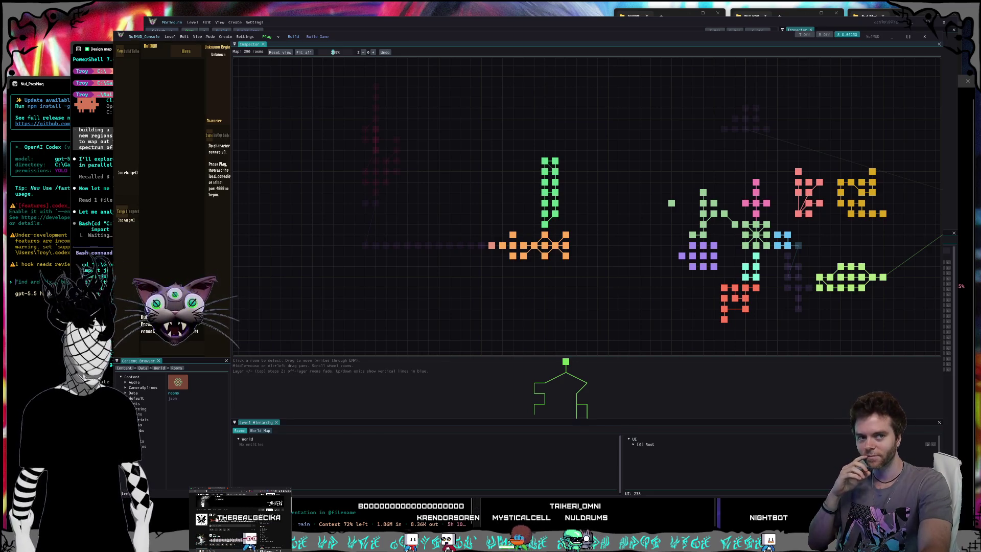
left_click(404, 24)
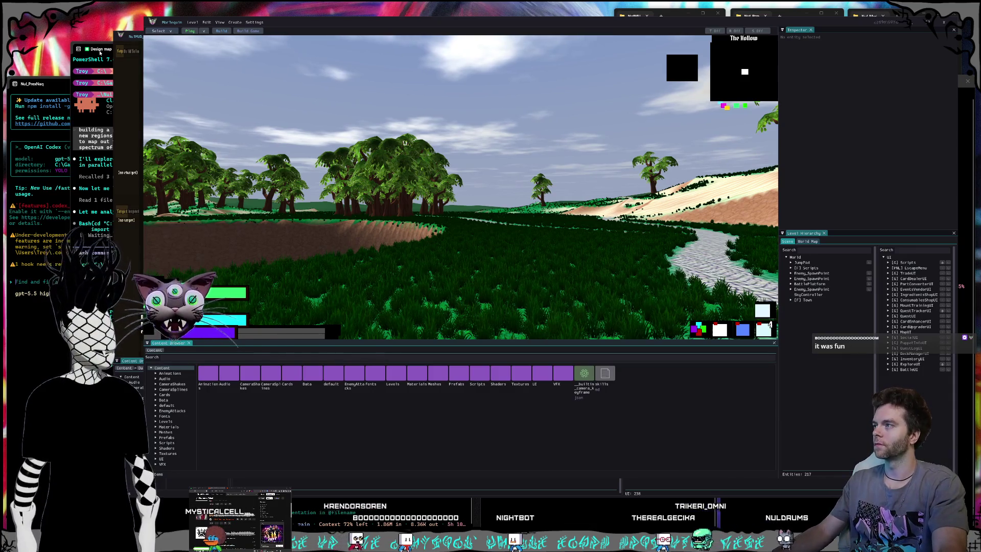
Bring the Claude Code terminal with its Bash permission prompt to the front
key("alt+Tab")
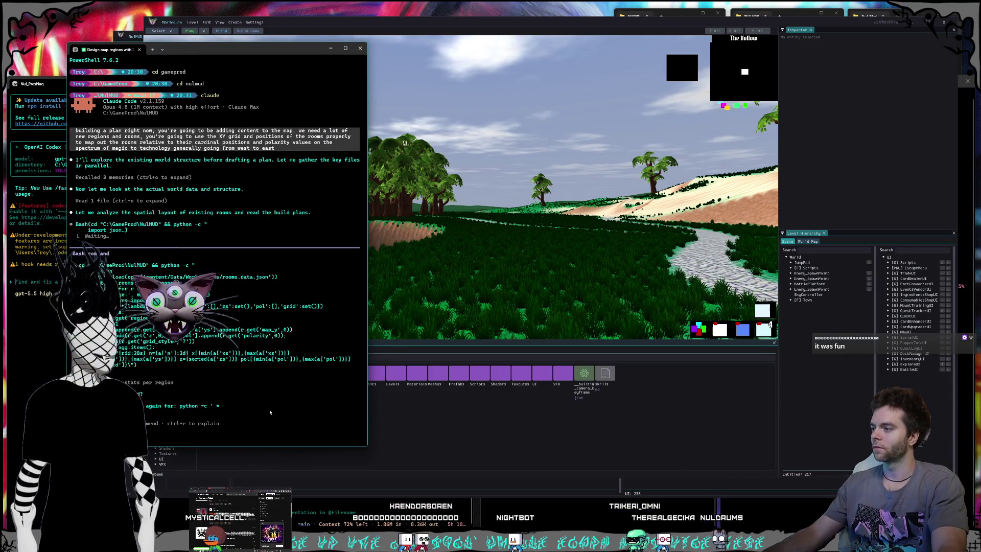
Approve the room-data Python script, then approve its rerun after the decode error
key("Return")
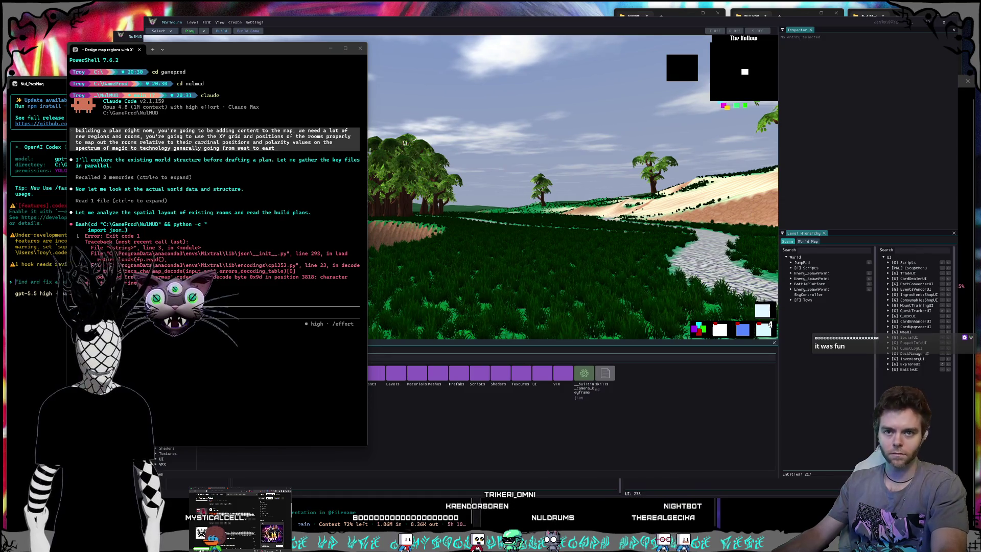
left_click(251, 419)
key("Return")
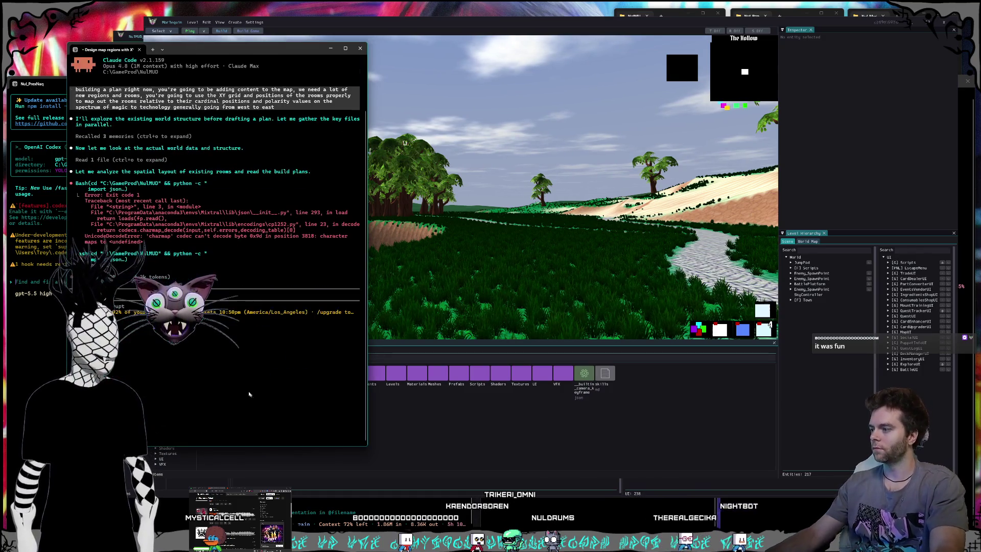
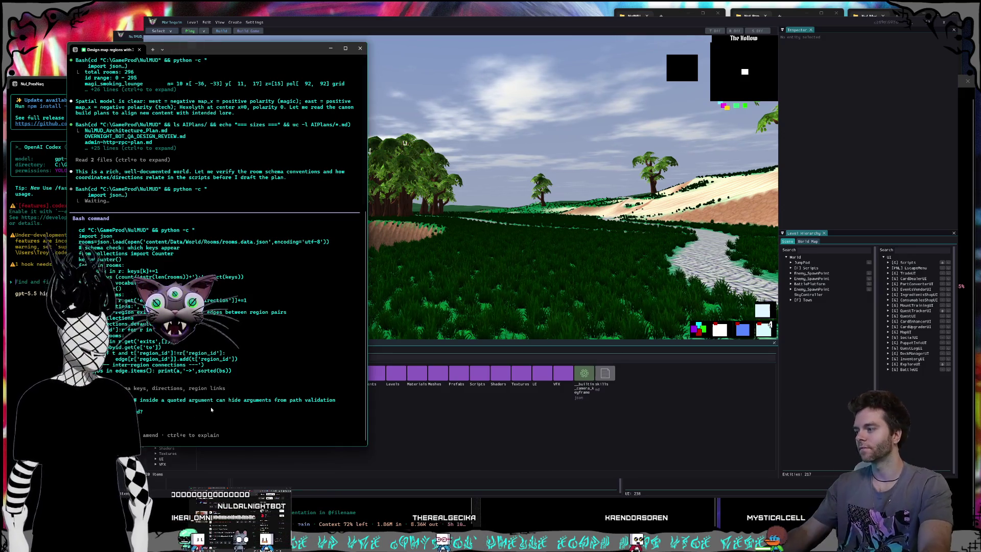
Approve the room-data Python command and bring the NulEngine_ZigAI Codex session forward
key("Return")
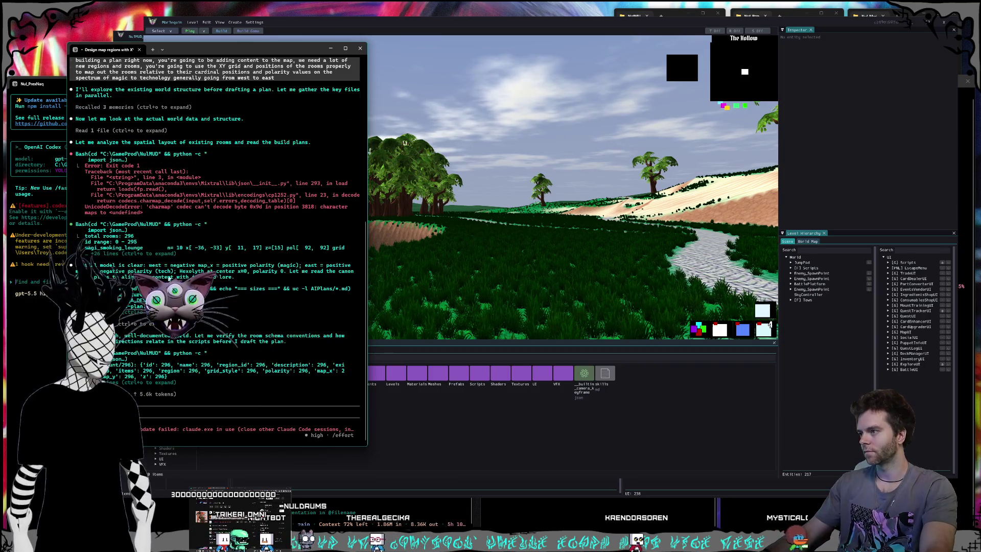
left_click(549, 511)
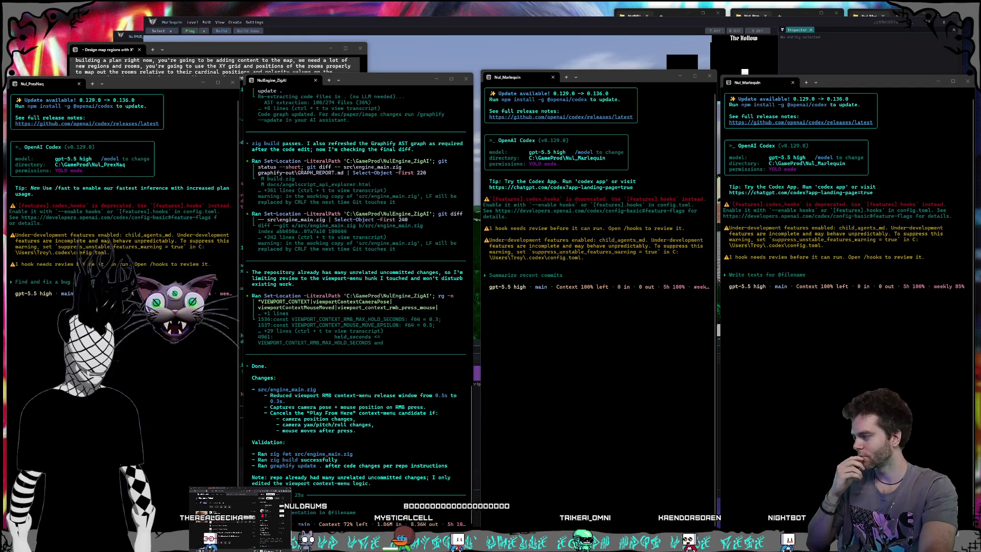
Focus the Nul_Marlequin session, then bring the Design map regions session to the front
left_click(616, 411)
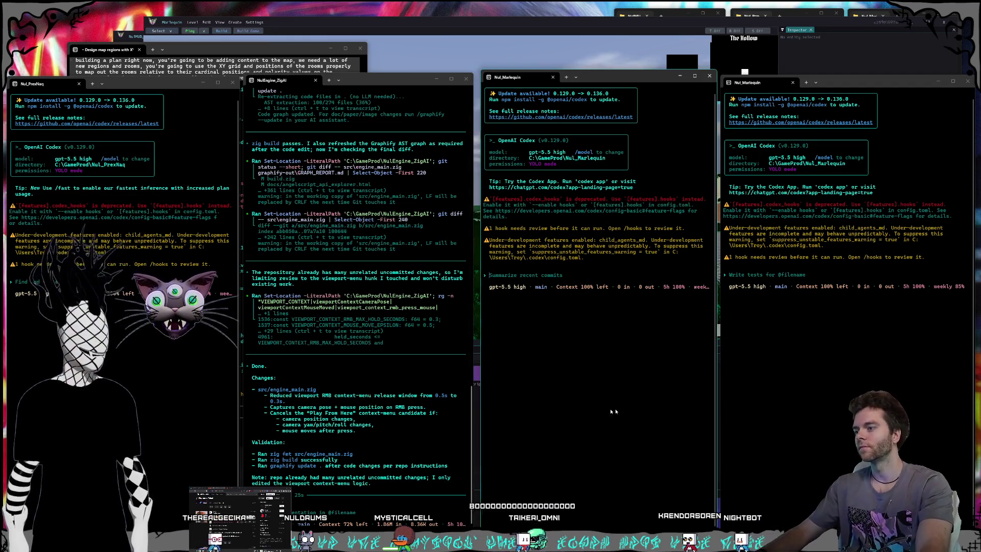
left_click(233, 50)
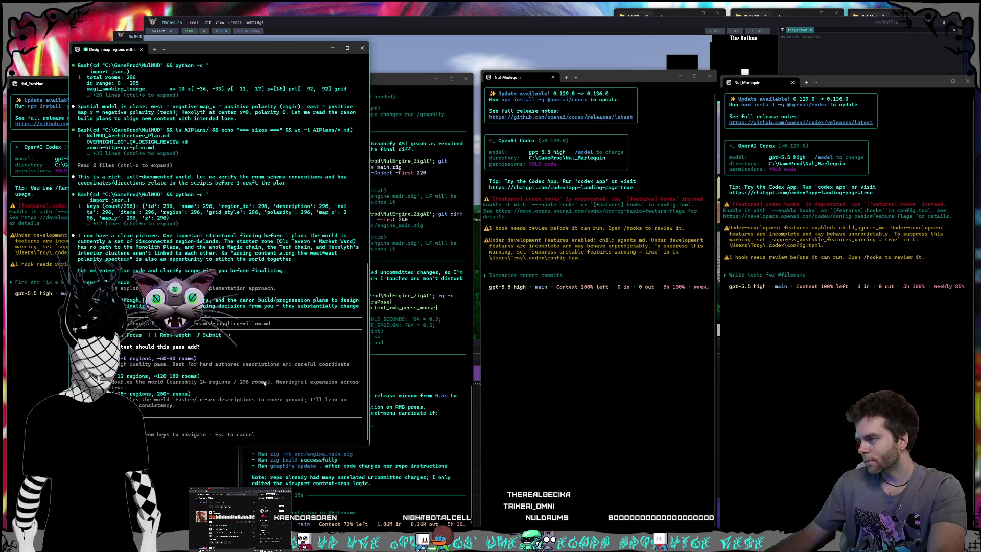
Decline the plan-mode scoping questions and interrupt the agent's current run
key("Return")
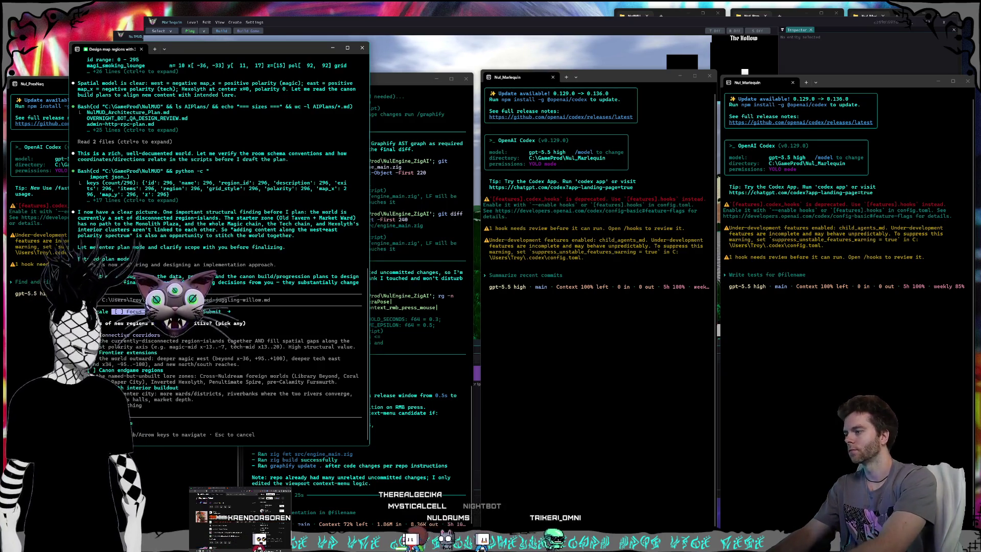
key("Escape")
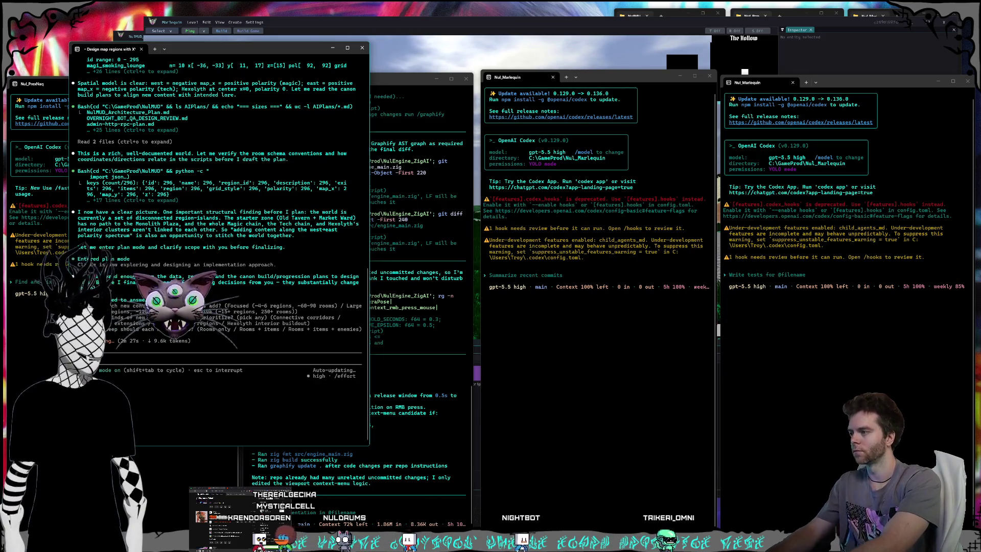
key("Escape")
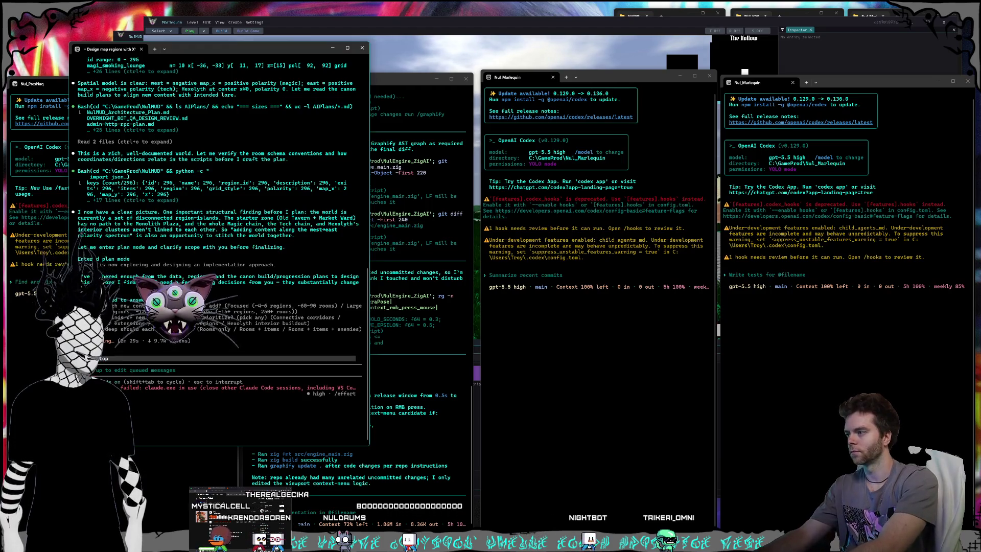
key("Return")
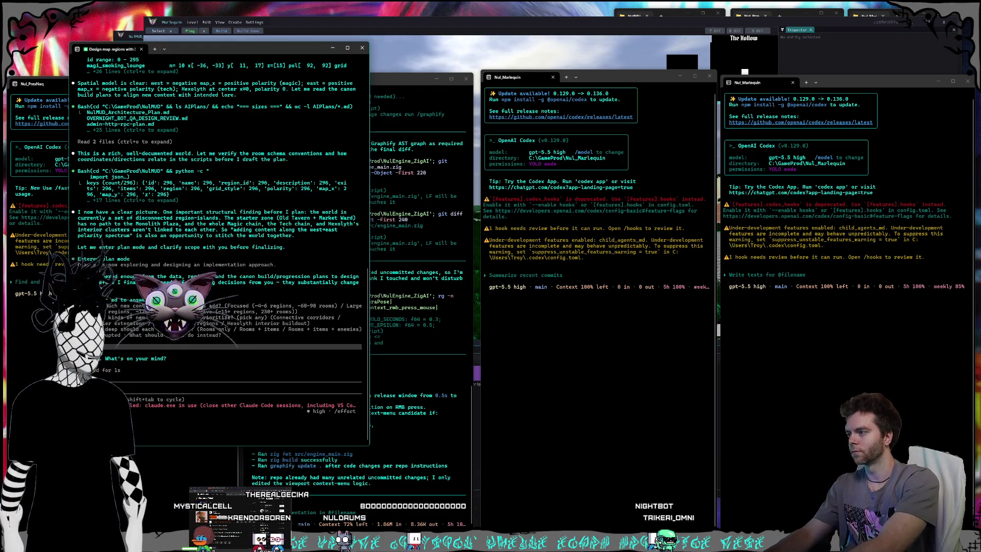
type("plan with")
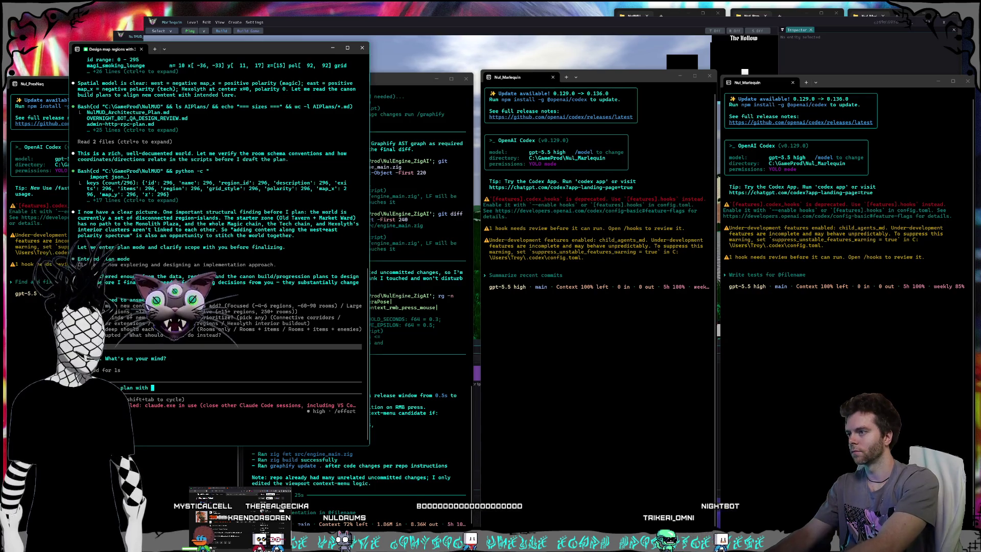
Send a hold-on note saying the plan will come from another agent, then switch to Claude
type("another agent i")
type("ight now i'll give it to you in a minute just needed")
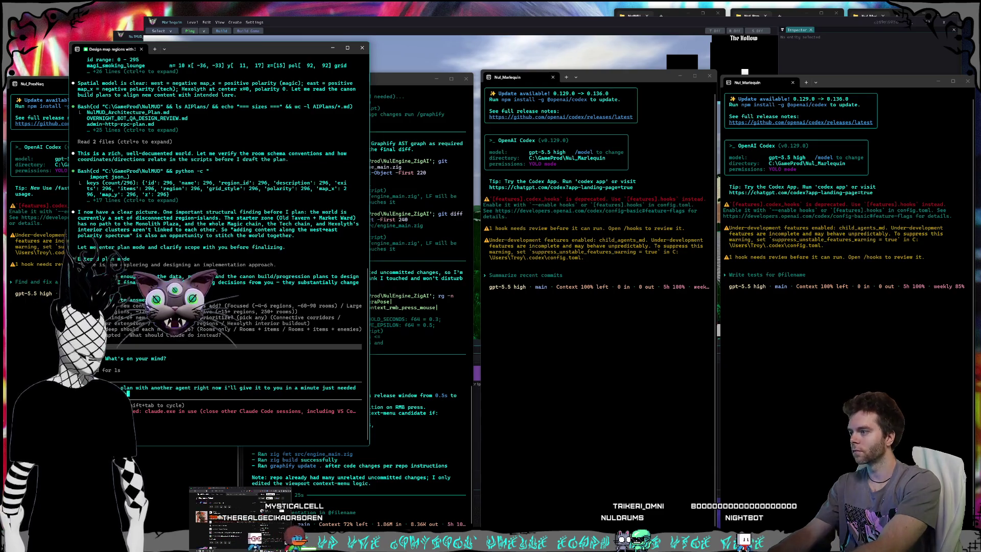
key("Return")
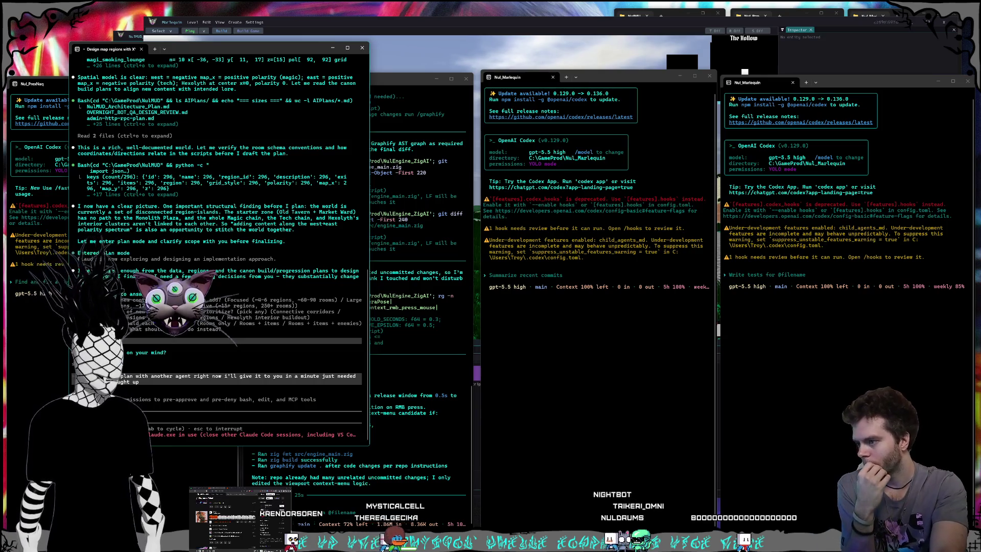
key("alt+Tab")
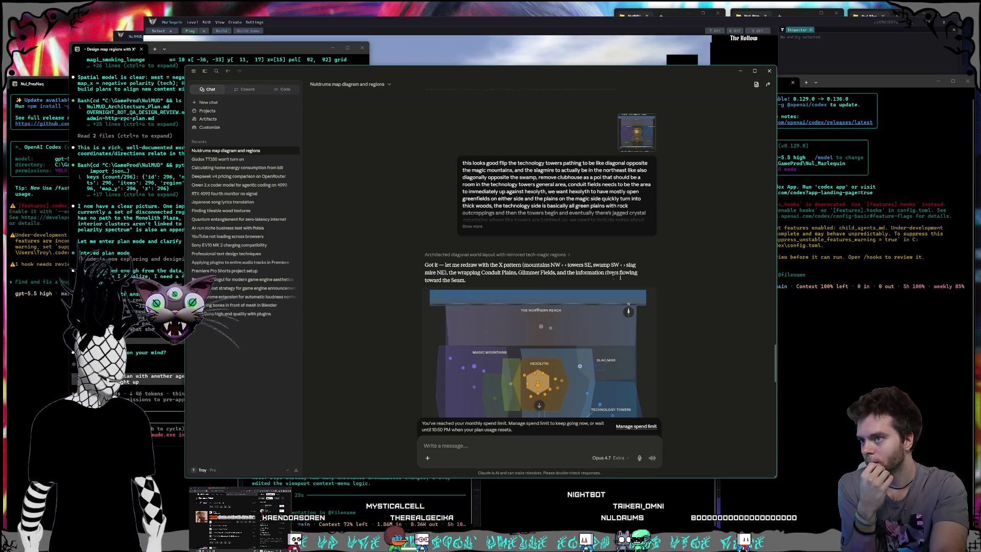
scroll(606, 276, "down", 15)
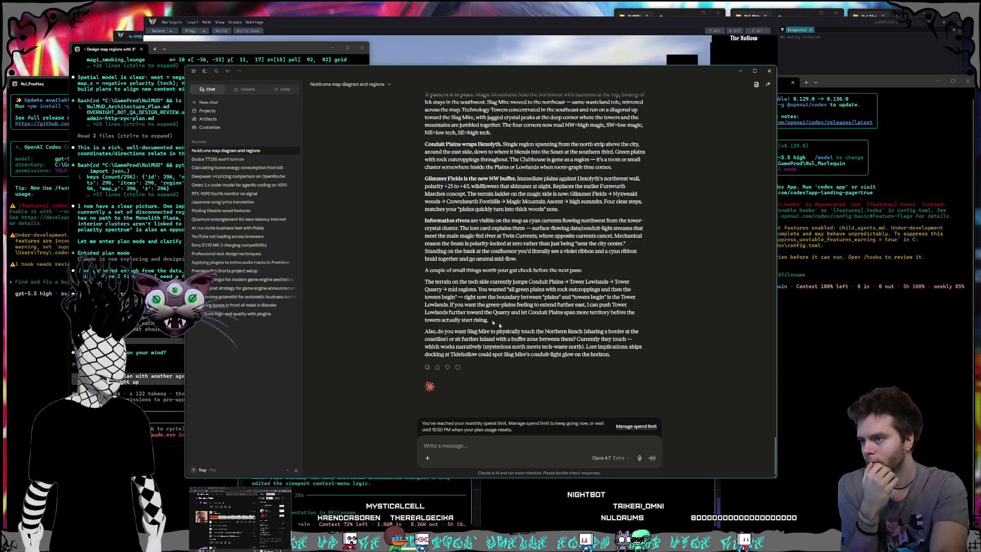
left_click(220, 469)
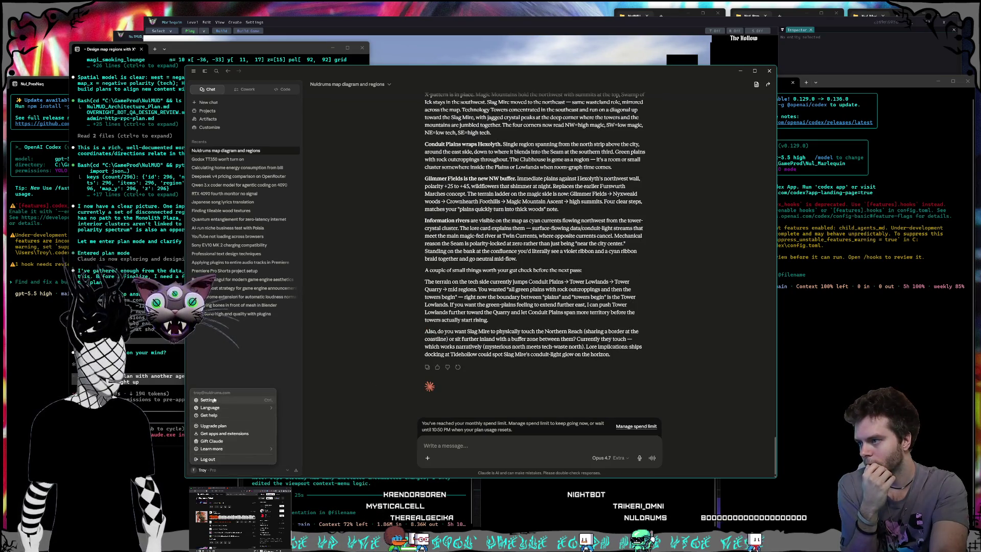
left_click(214, 401)
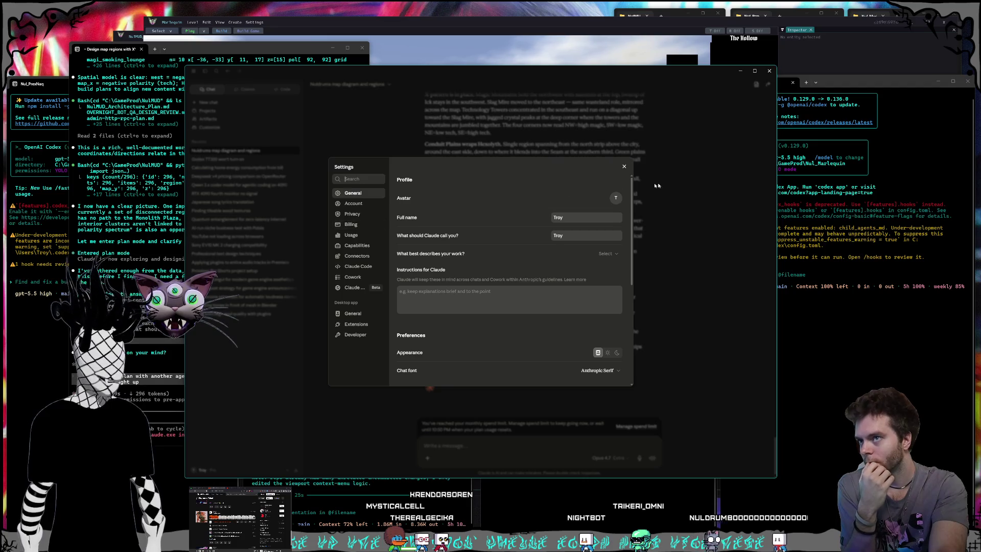
left_click(351, 236)
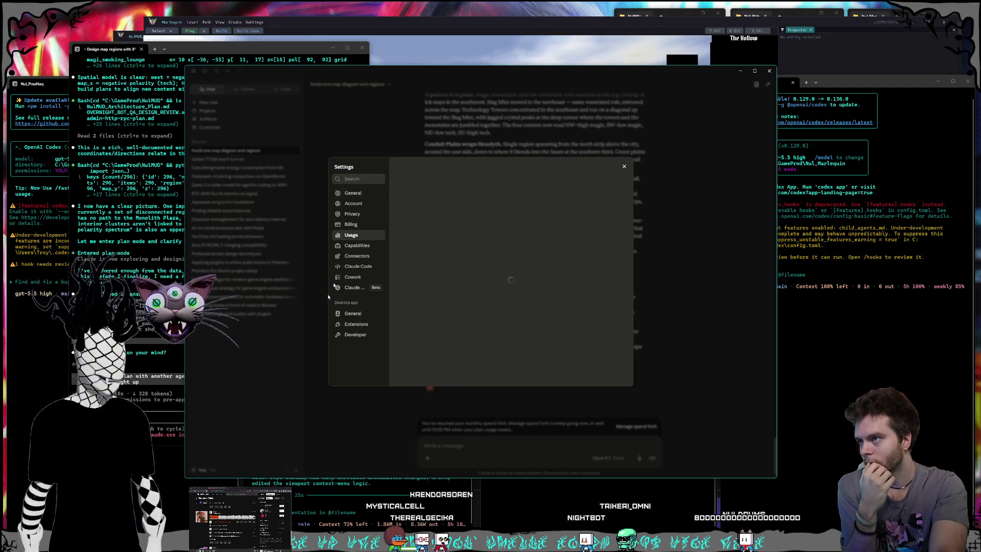
left_click(295, 343)
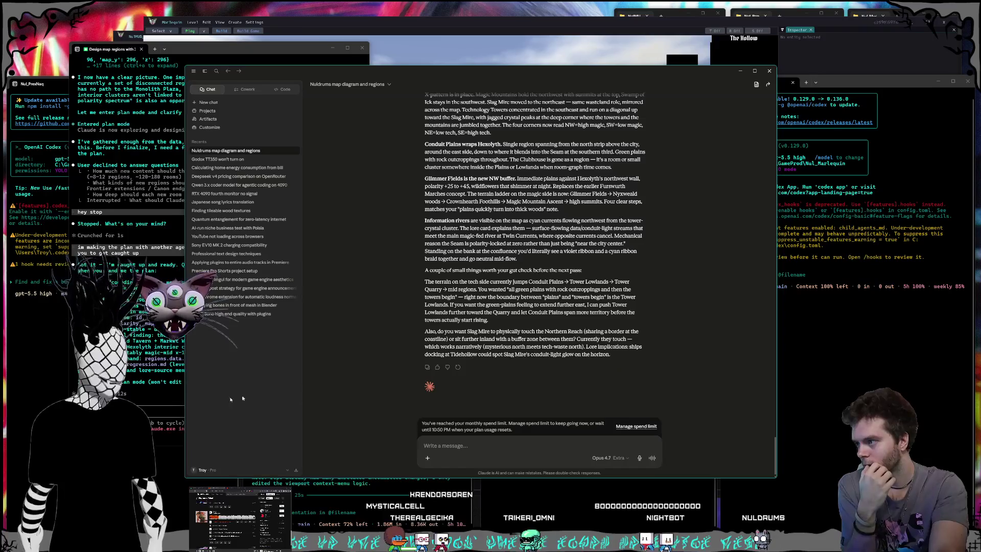
left_click(160, 399)
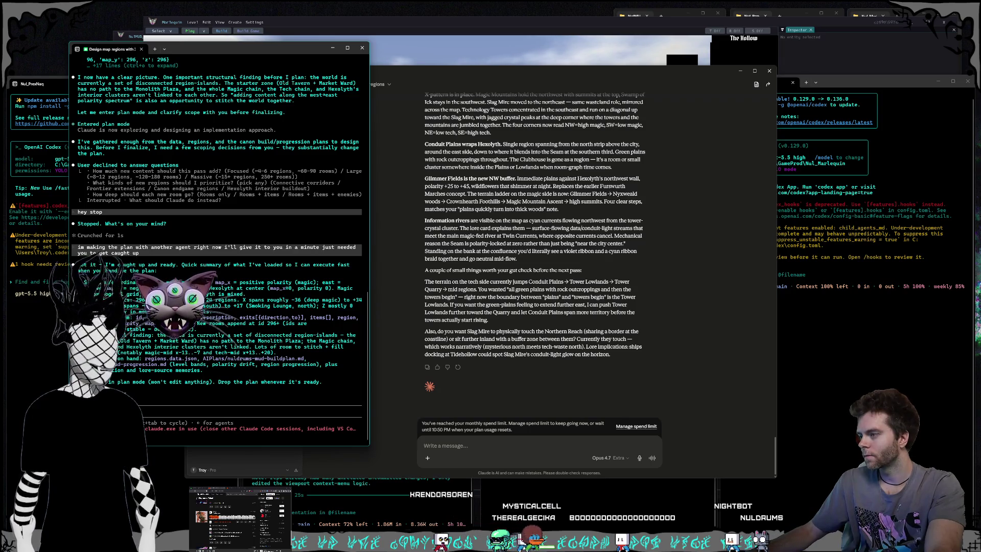
left_click(521, 332)
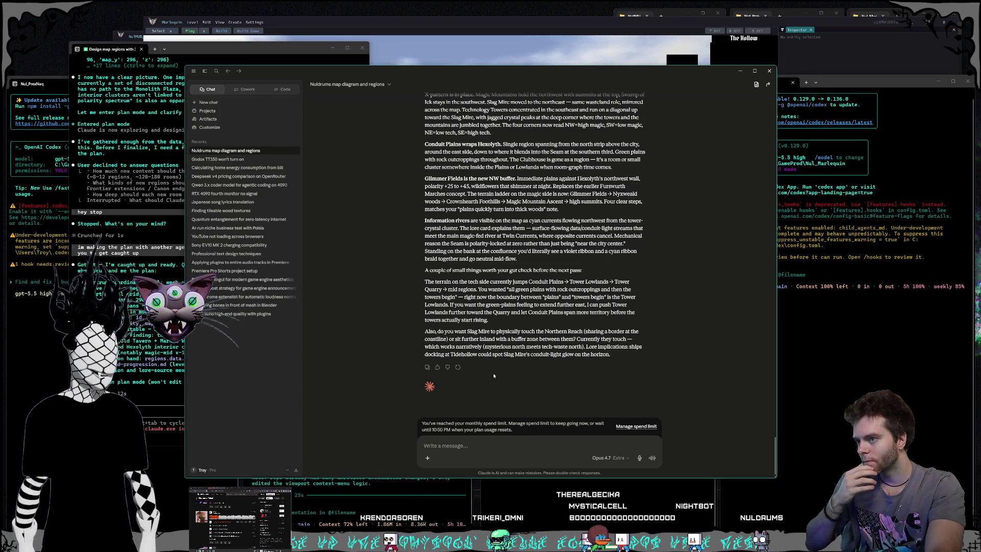
left_click(202, 469)
left_click(212, 401)
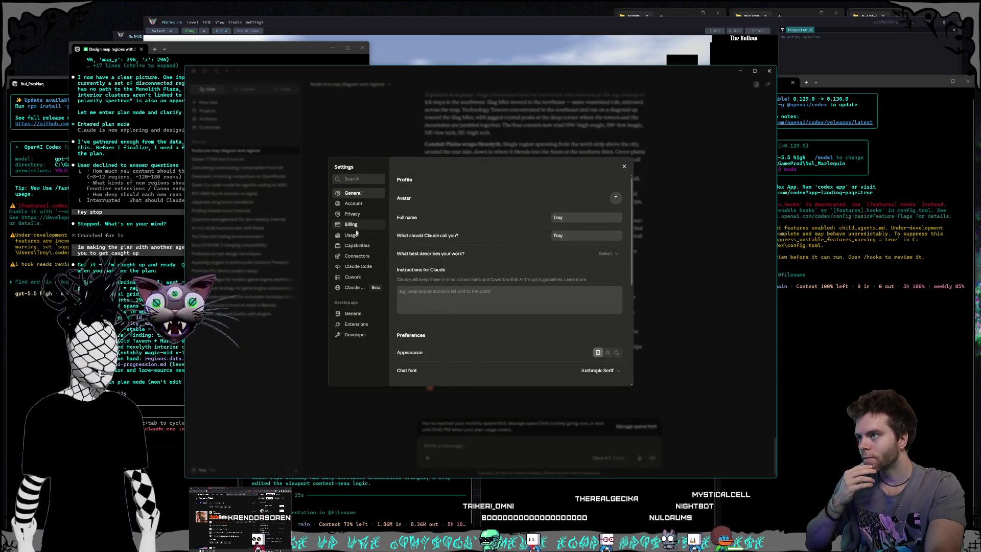
left_click(351, 235)
scroll(522, 243, "down", 3)
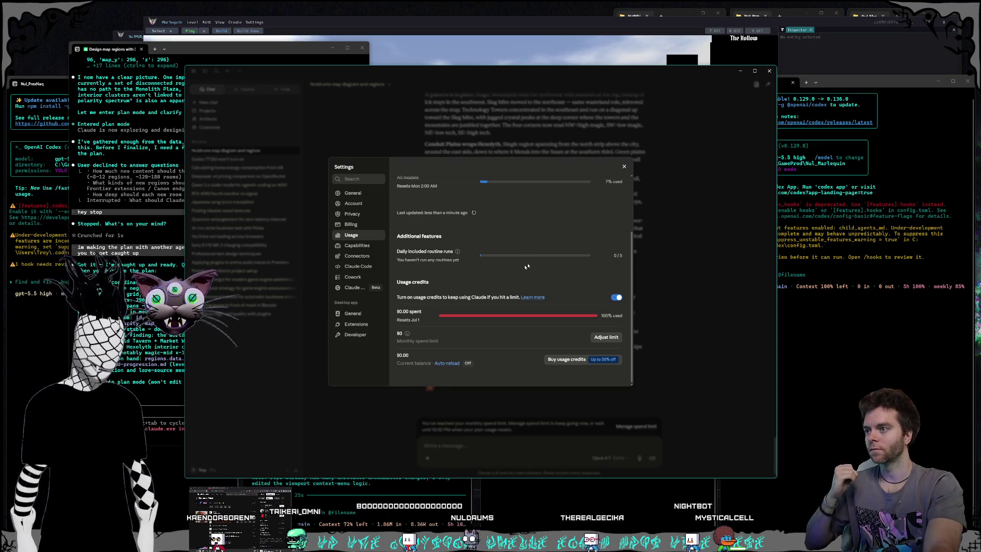
scroll(528, 276, "up", 2)
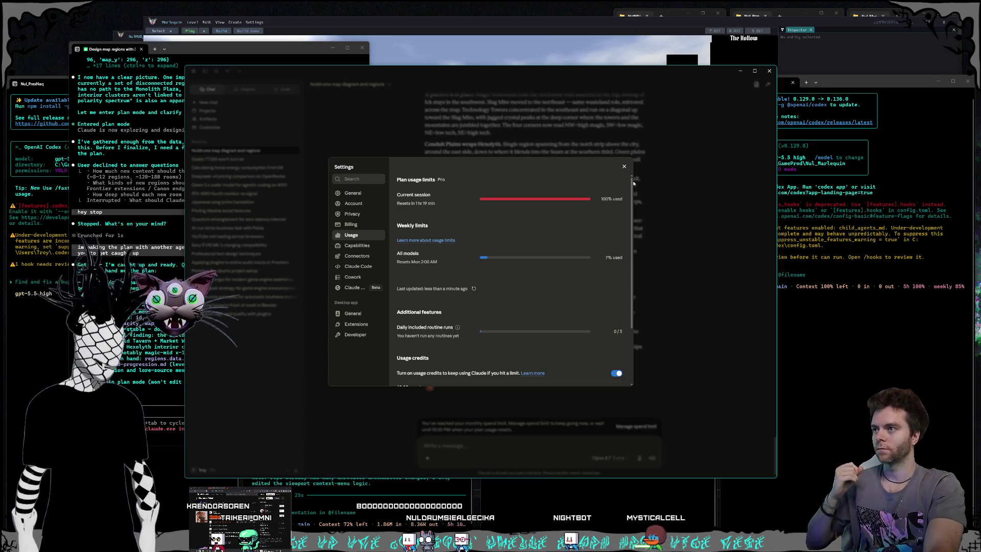
left_click(624, 167)
mouse_move(446, 76)
left_mouse_down()
mouse_move(410, 79)
mouse_move(431, 80)
left_mouse_up()
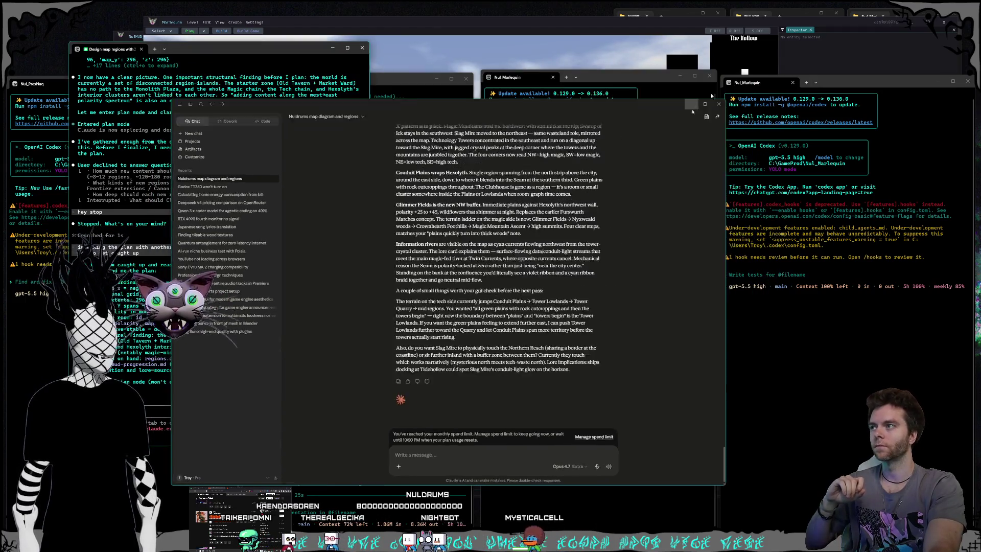
left_click(726, 76)
left_click_drag(222, 44, 228, 50)
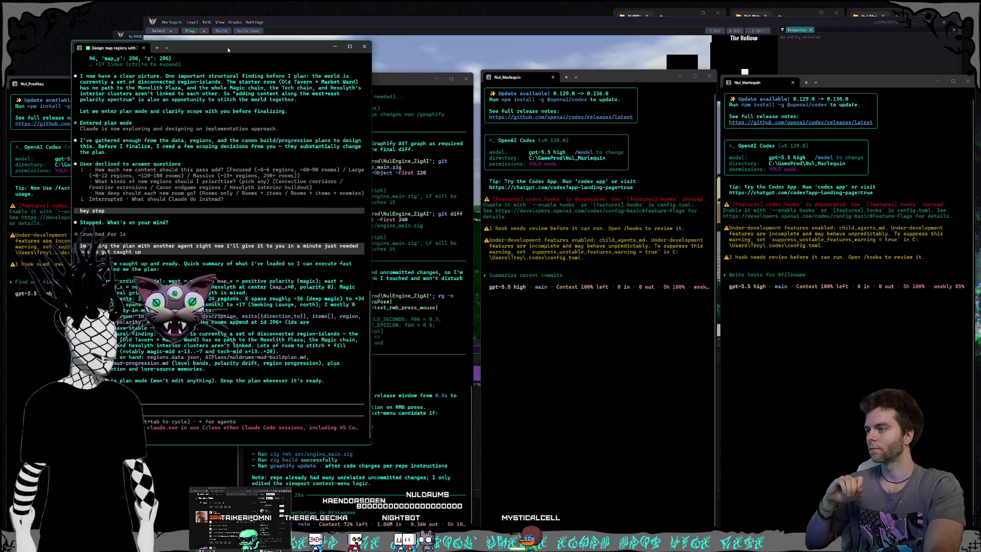
left_click(336, 47)
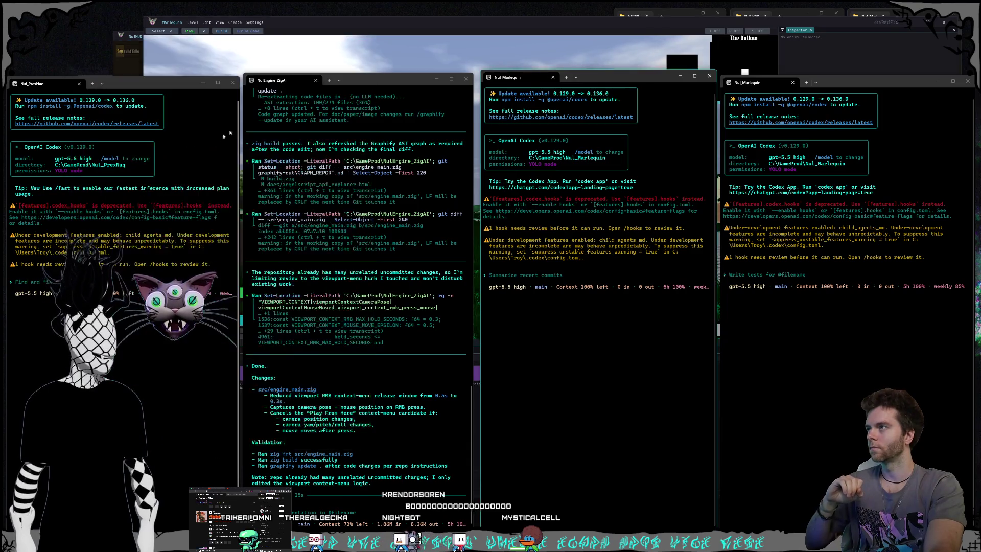
left_click(607, 397)
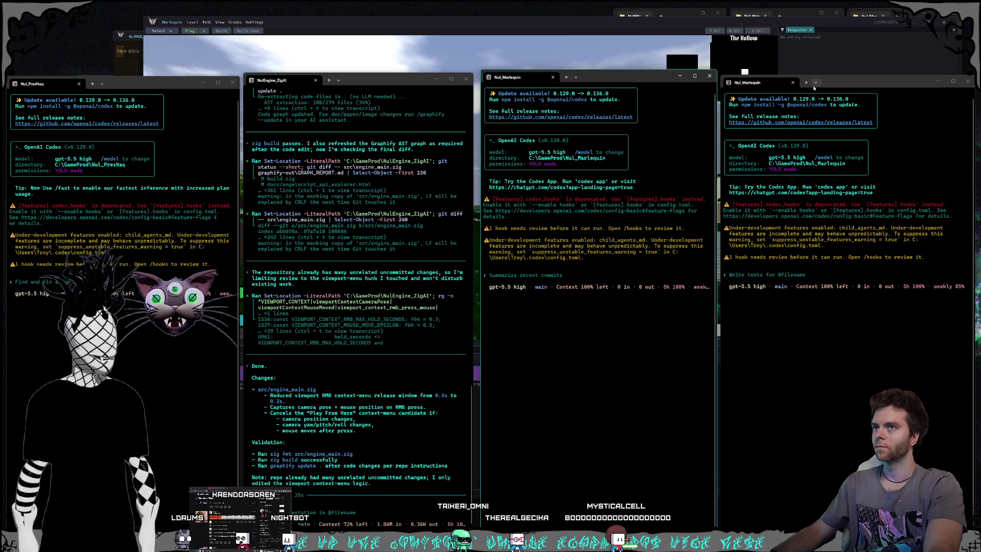
left_click_drag(834, 81, 843, 75)
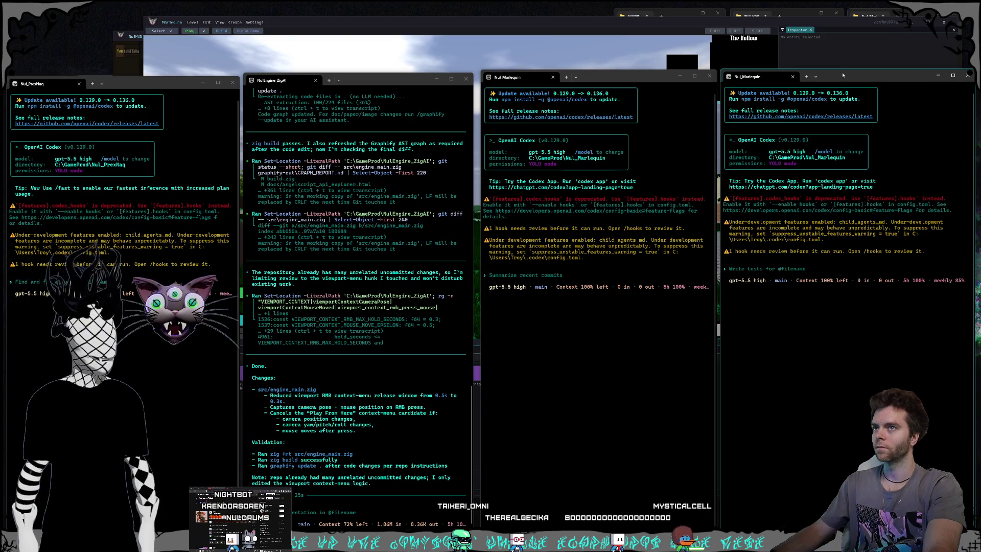
left_click(673, 296)
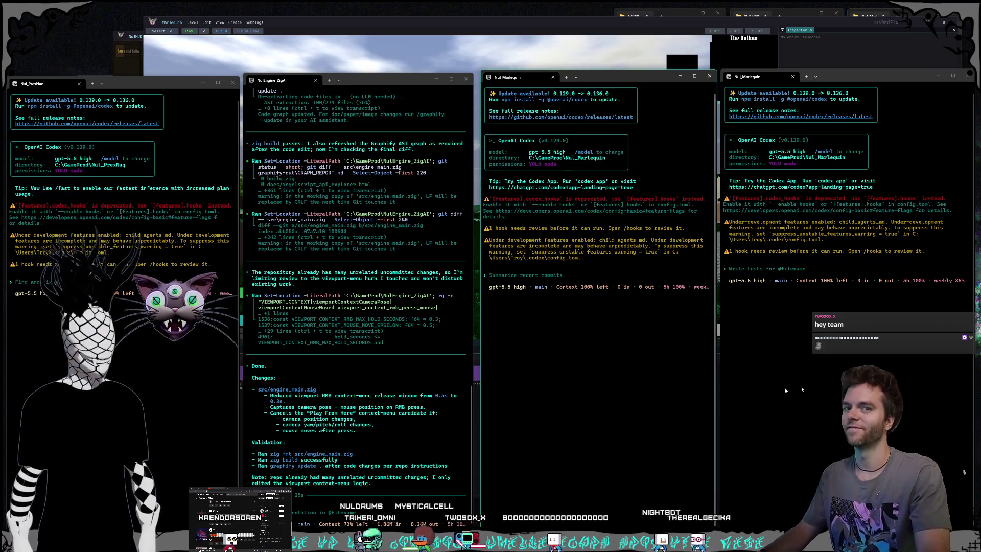
left_click(603, 370)
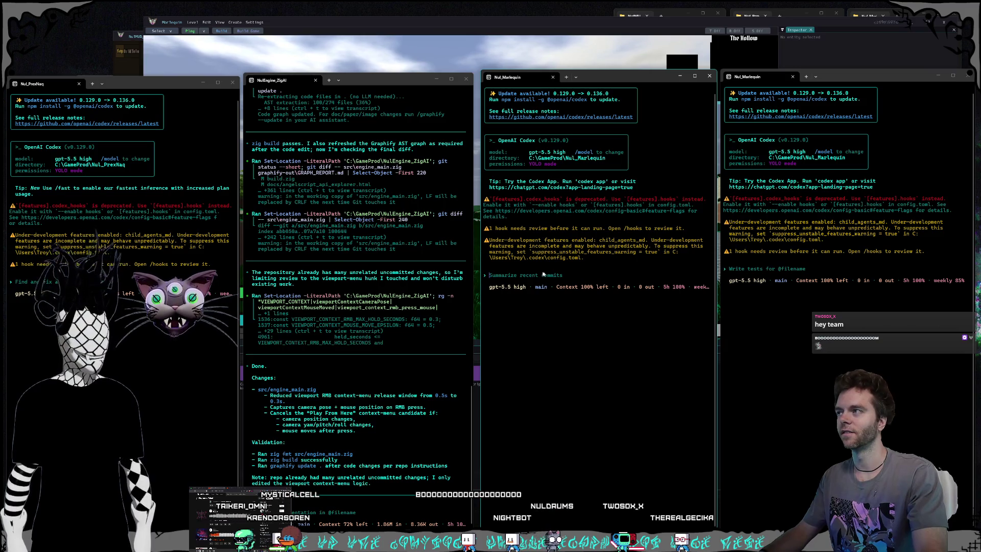
left_click(355, 80)
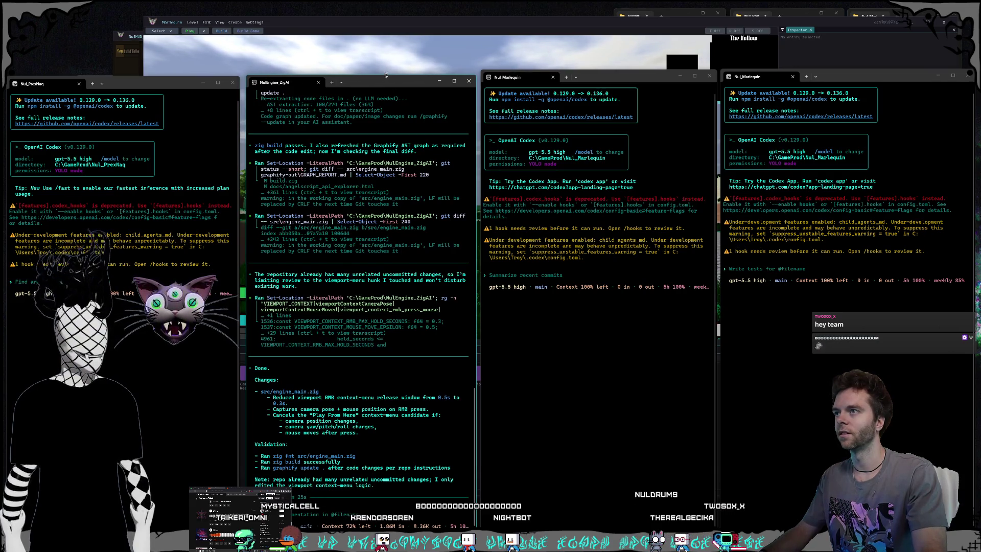
Enlarge the NulEngine_ZigAI and Nul_PrexNaq windows slightly, then focus the Nul_Marlequin sessions
left_click_drag(385, 76, 384, 74)
left_click_drag(246, 97, 242, 97)
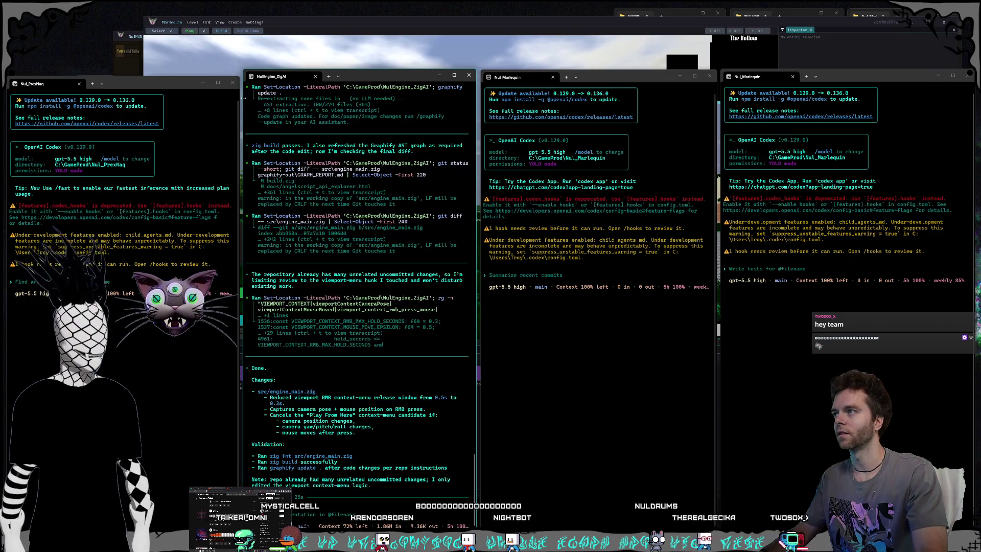
left_click_drag(167, 77, 169, 71)
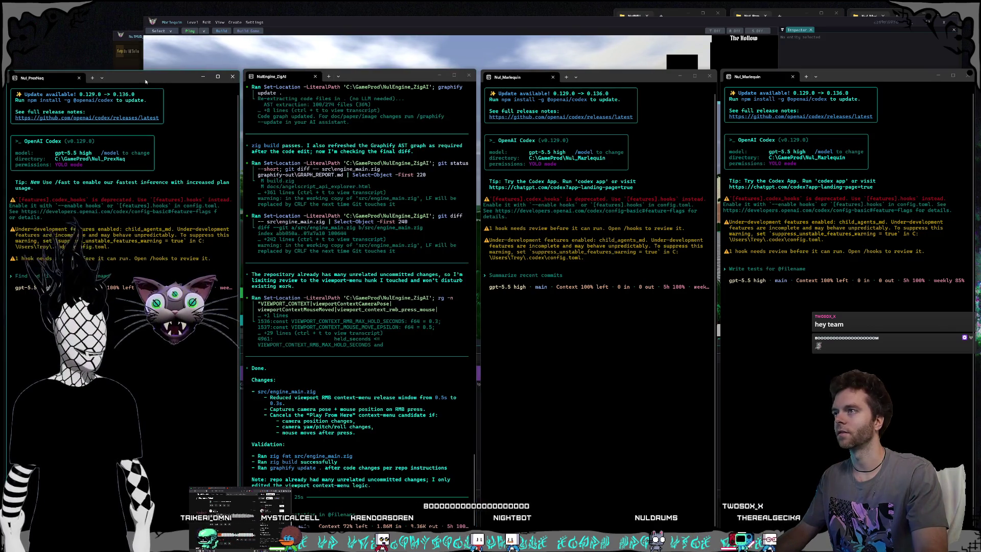
left_click(580, 362)
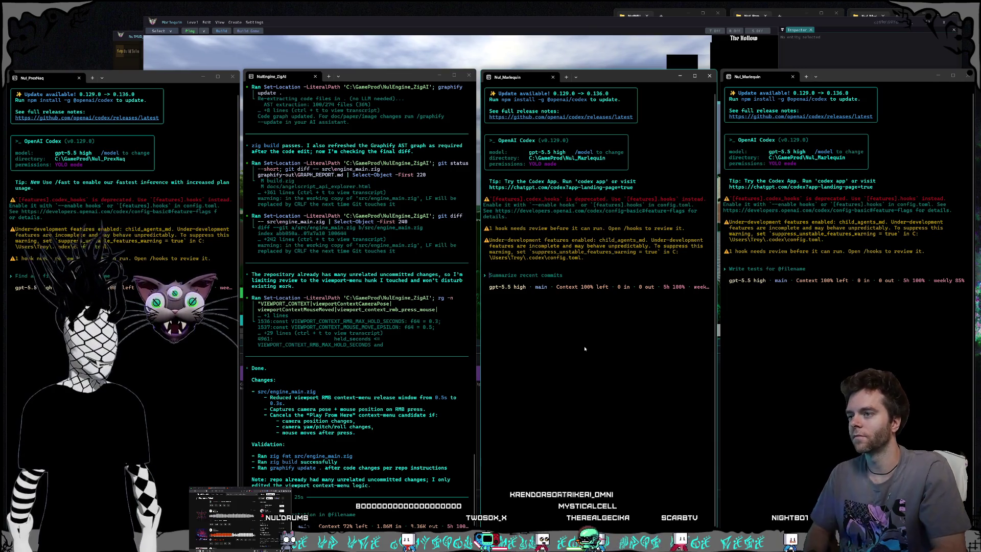
left_click(754, 417)
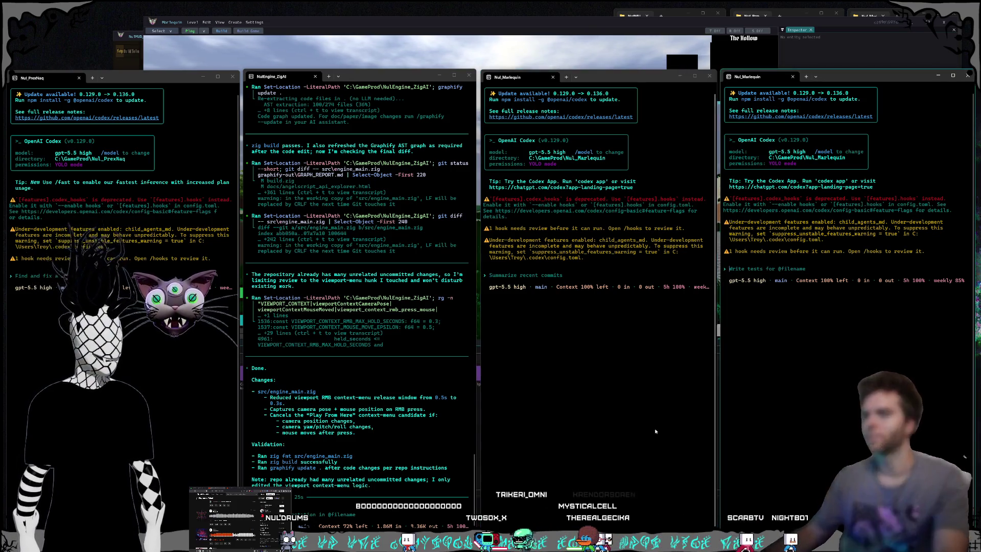
Switch between the two Nul_Marlequin sessions, then bring the Marlequin engine editor forward
left_click(630, 428)
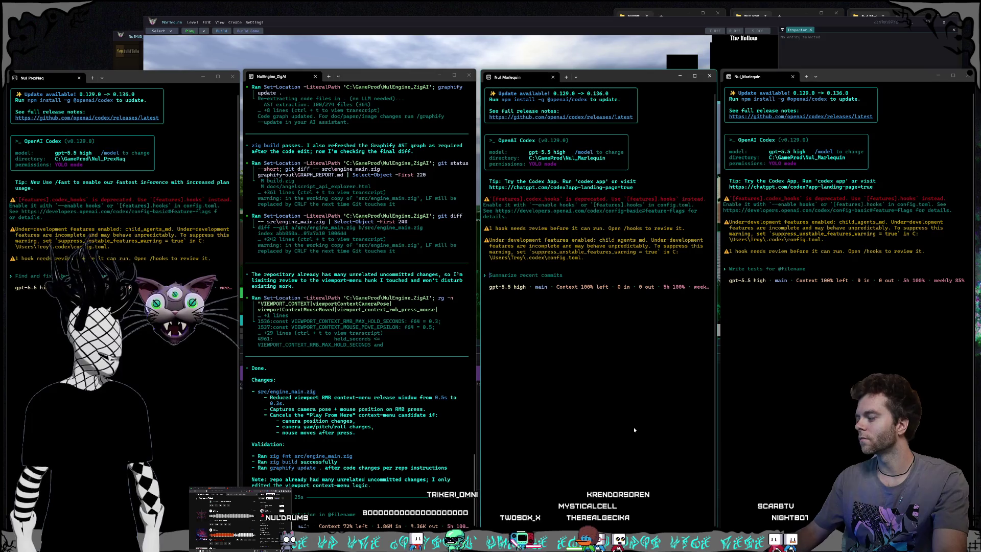
left_click(782, 451)
left_click(579, 422)
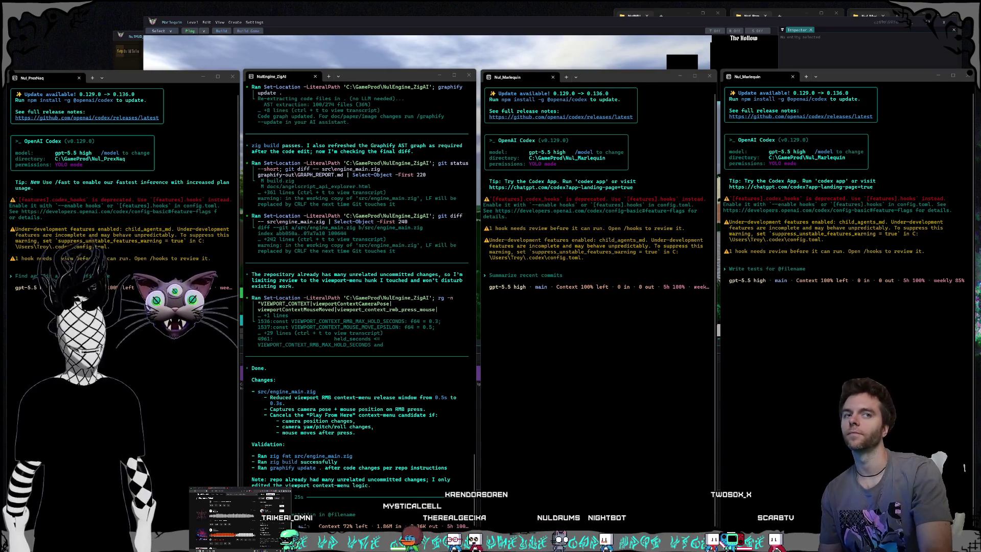
left_click(532, 369)
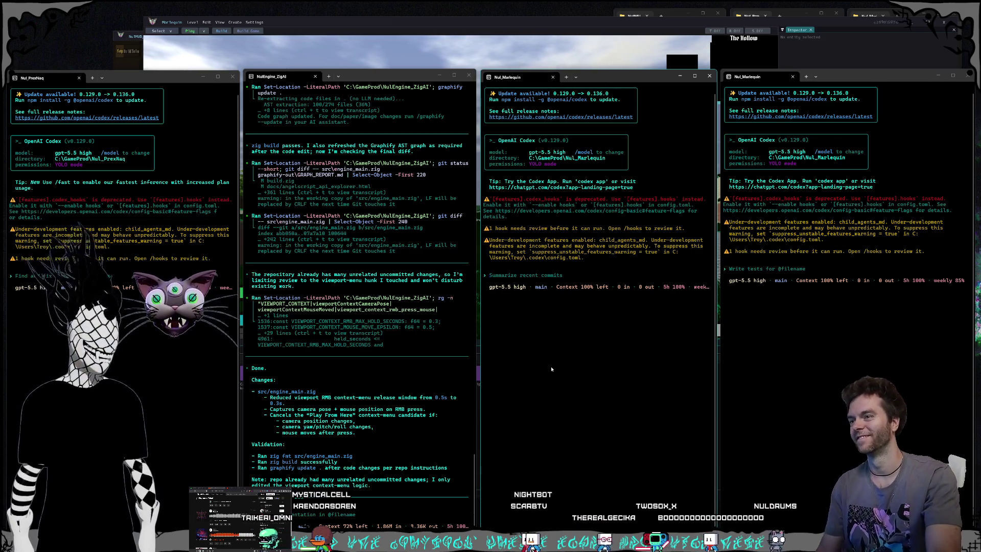
key("alt+Tab")
left_click(631, 393)
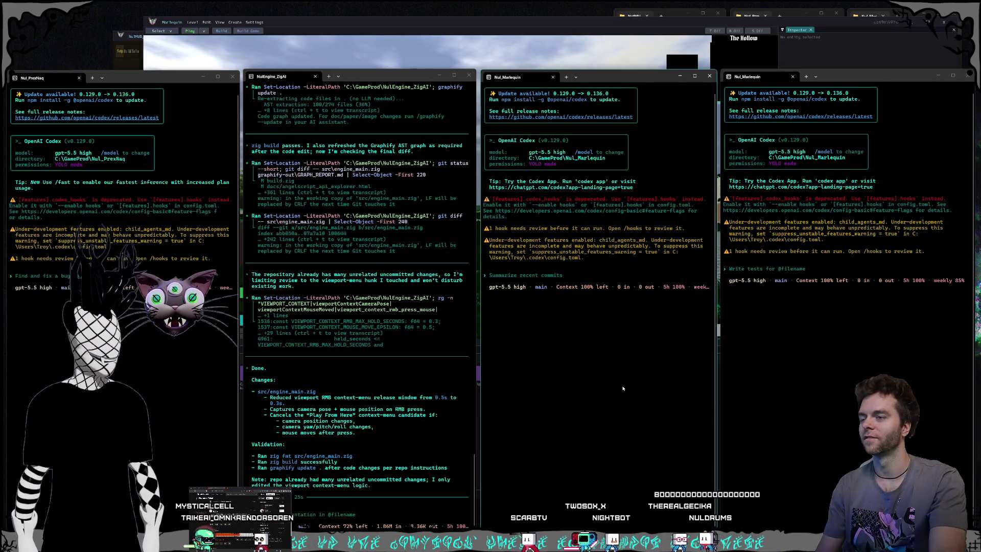
left_click(771, 385)
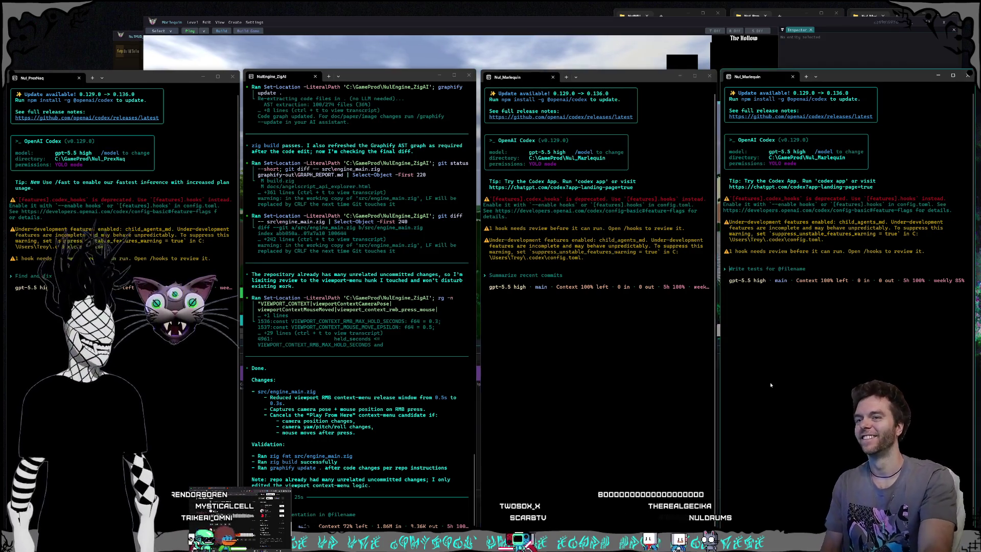
key("alt+Tab")
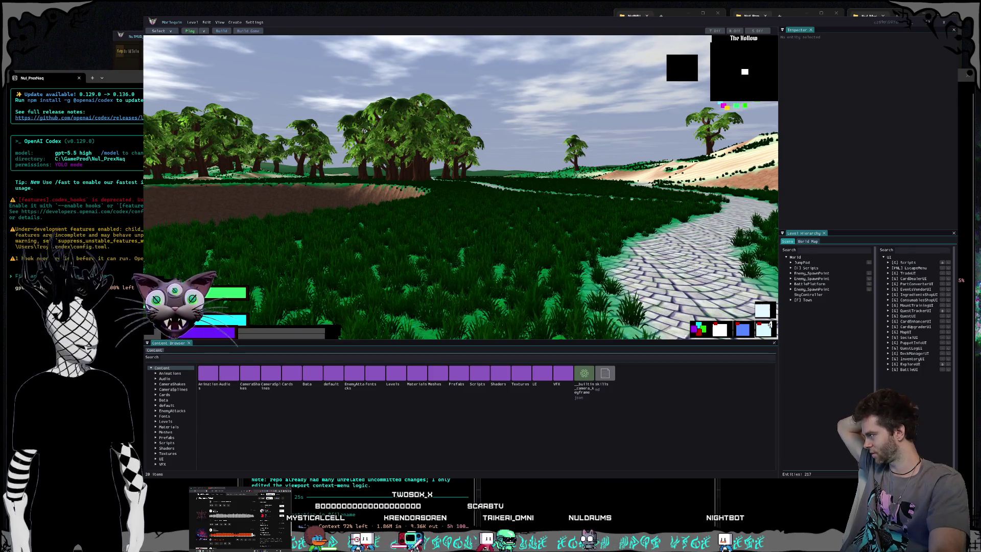
Bring up the YouTube N64 open-world engine video and reposition and resize its browser window
key("alt+Tab")
mouse_move(348, 47)
left_mouse_down()
mouse_move(383, 90)
mouse_move(462, 139)
mouse_move(446, 136)
left_mouse_up()
mouse_move(304, 125)
left_mouse_down()
mouse_move(204, 51)
mouse_move(170, 53)
left_mouse_up()
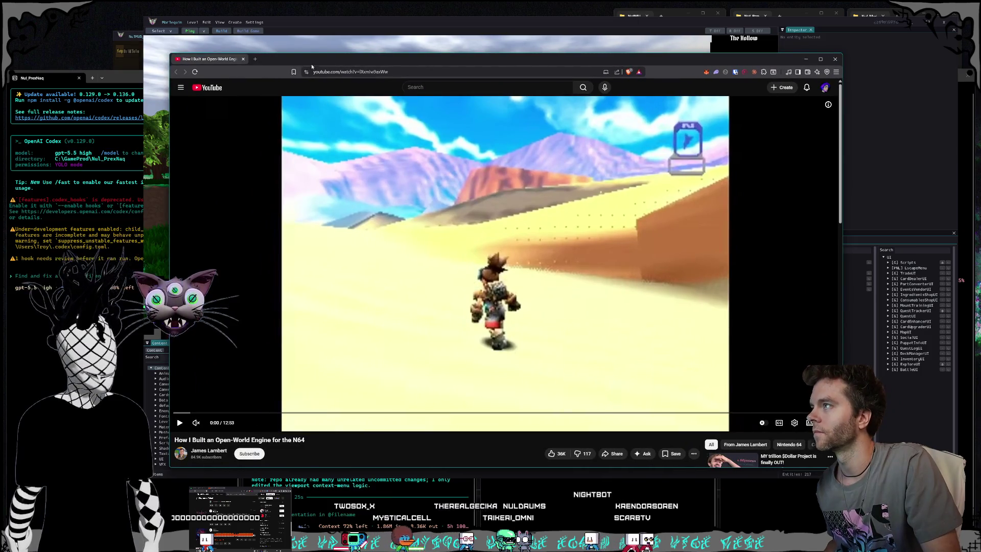
left_click_drag(312, 66, 318, 55)
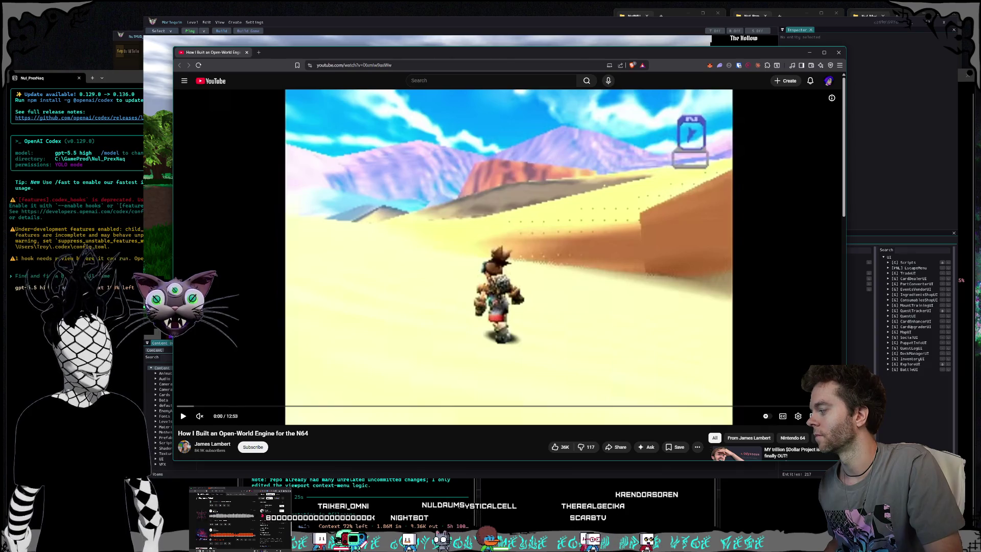
left_click(934, 358)
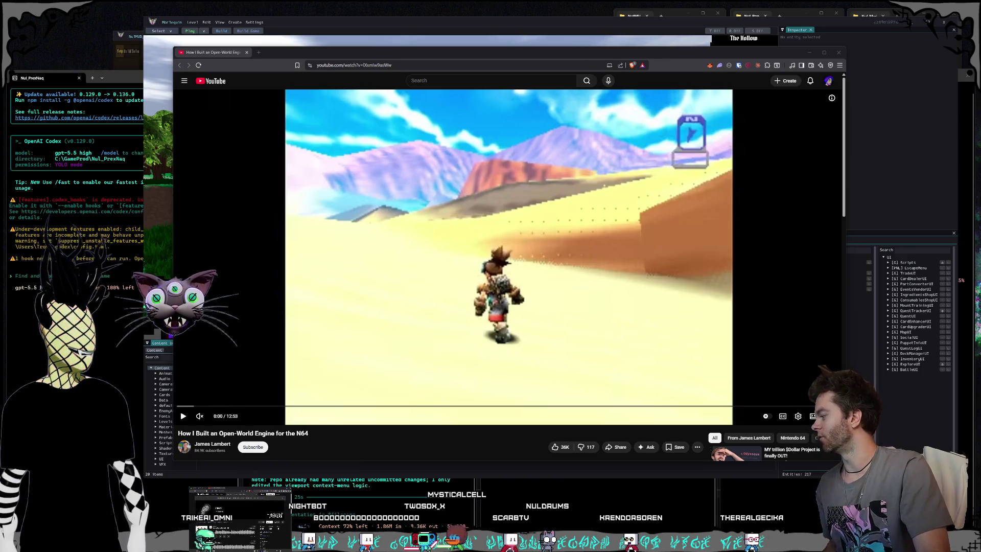
Play the track N-1 from the artist's SoundCloud Tracks page and dismiss the sidebar ad
key("alt+Tab")
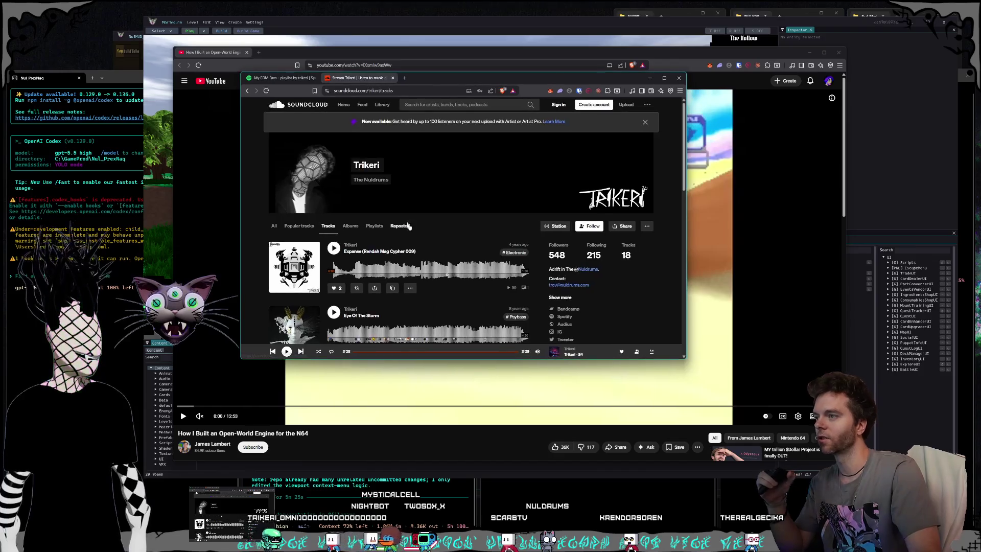
scroll(406, 220, "down", 3)
scroll(401, 209, "down", 5)
scroll(399, 206, "down", 5)
scroll(399, 205, "down", 10)
scroll(397, 209, "up", 8)
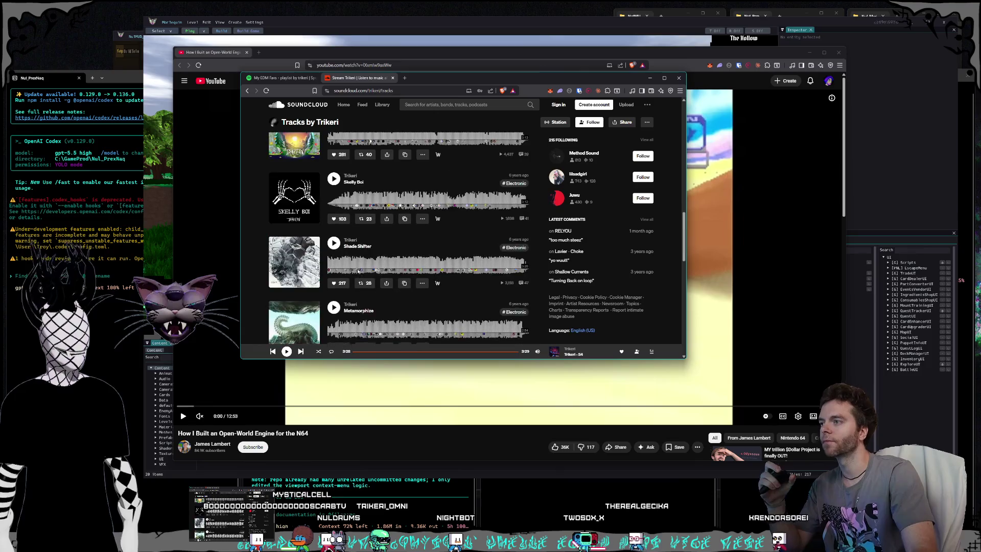
scroll(329, 278, "down", 3)
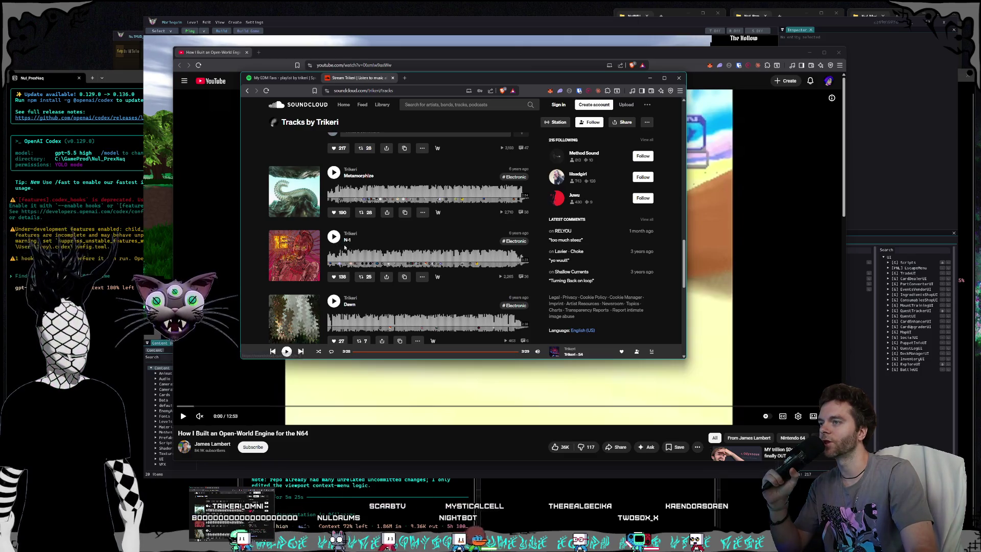
left_click(333, 236)
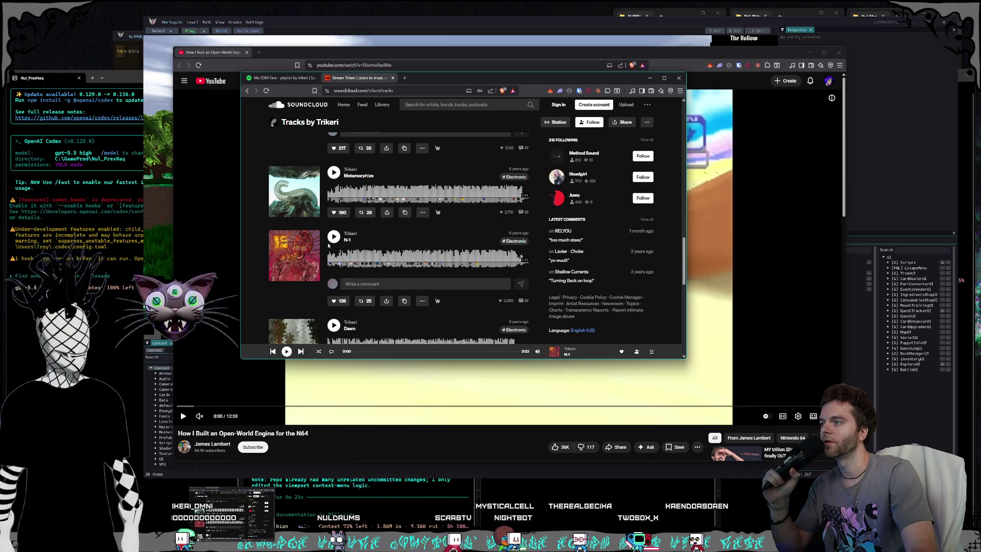
left_click(641, 233)
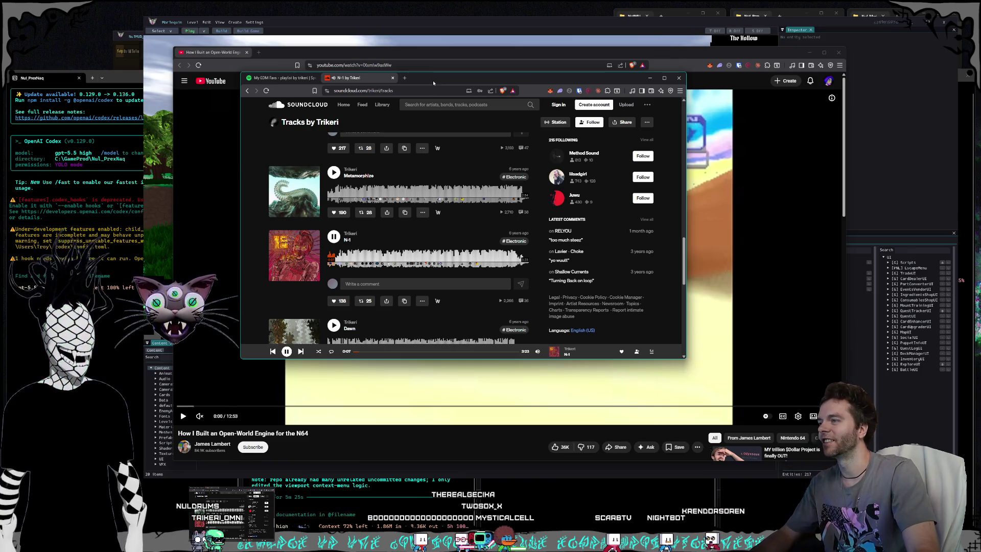
scroll(396, 274, "up", 2)
scroll(379, 287, "up", 3)
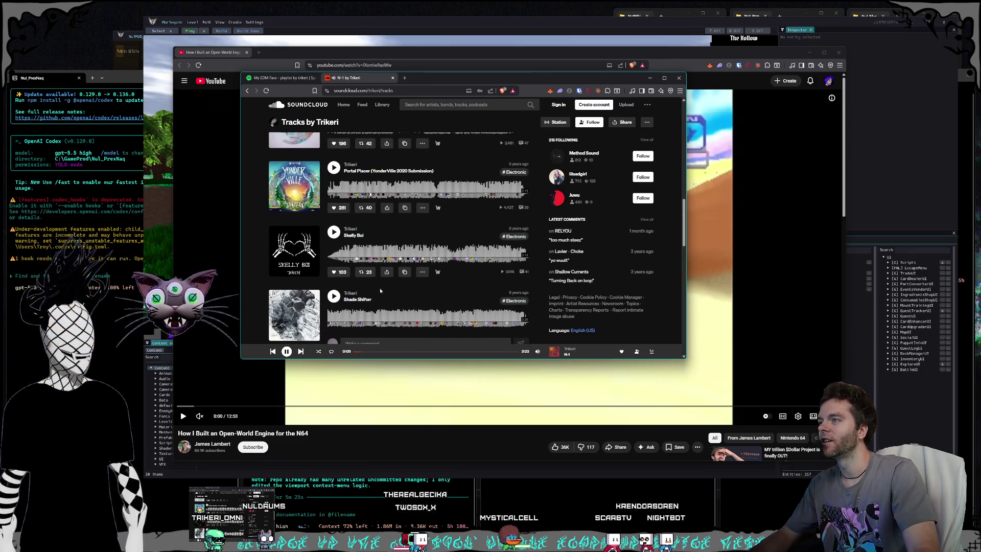
scroll(379, 291, "up", 10)
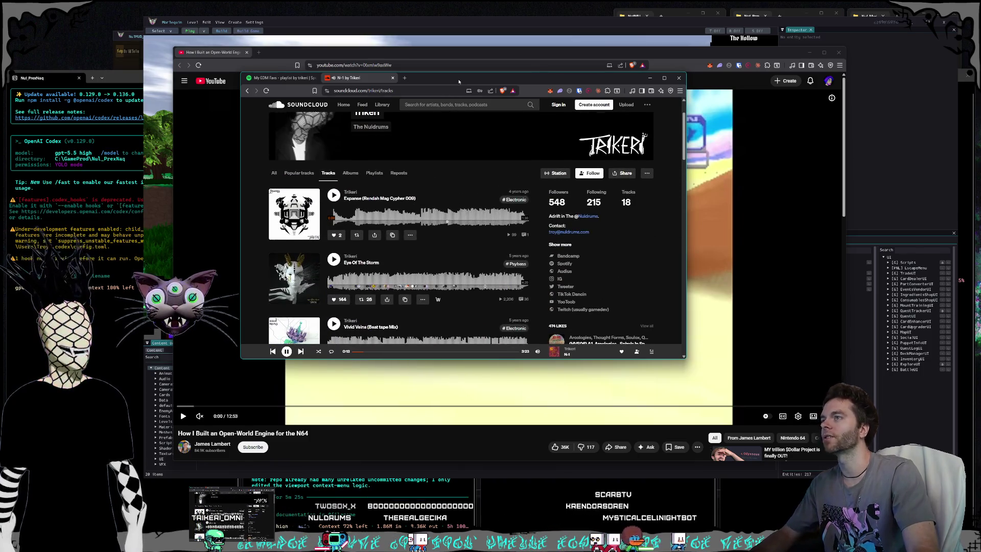
Switch from the SoundCloud player back to the YouTube N64 engine video window
key("alt+Tab")
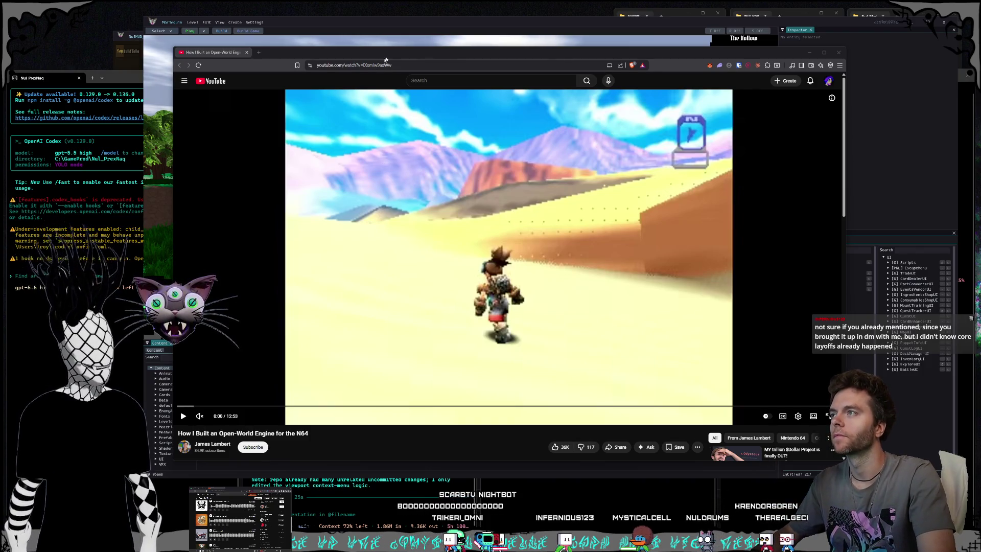
Capture a screenshot of the whole YouTube browser window, then return to the NulEngine_ZigAI session
left_click_drag(384, 61, 374, 58)
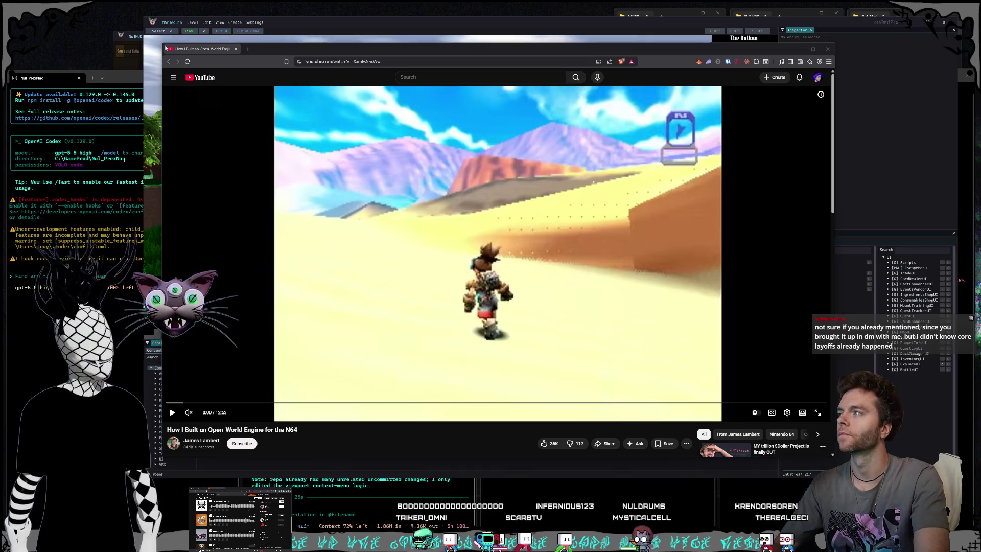
key("super+shift+s")
mouse_move(163, 42)
left_mouse_down()
mouse_move(833, 420)
mouse_move(831, 430)
left_mouse_up()
key("alt+Tab")
key("alt+Tab")
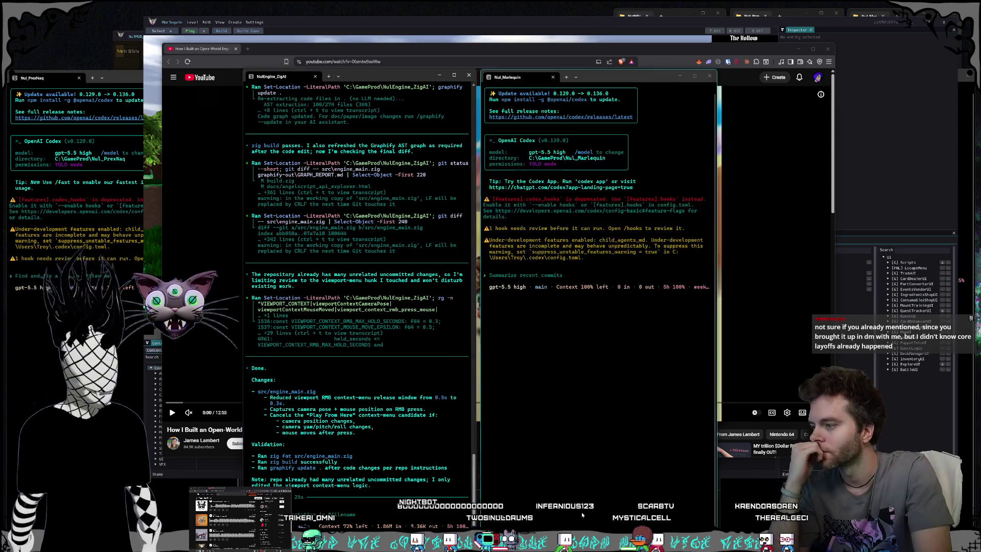